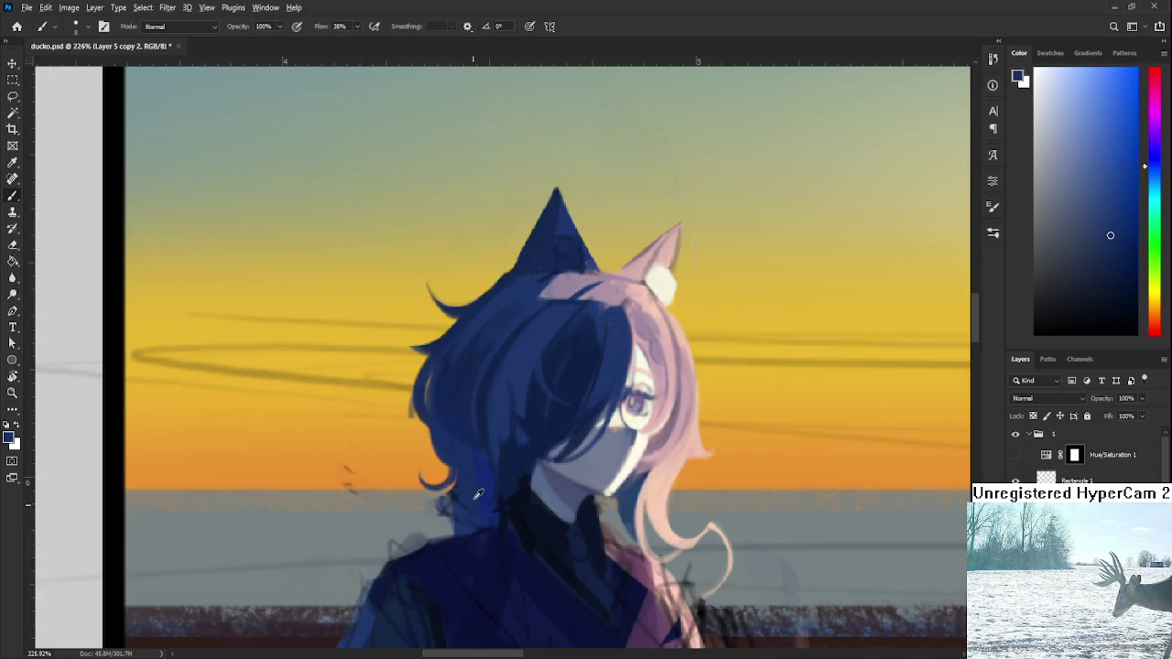
# Zoom out from 226% to about 140% and pan to show the sky and snowy foreground.
pyautogui.scroll(-3, 459, 512)
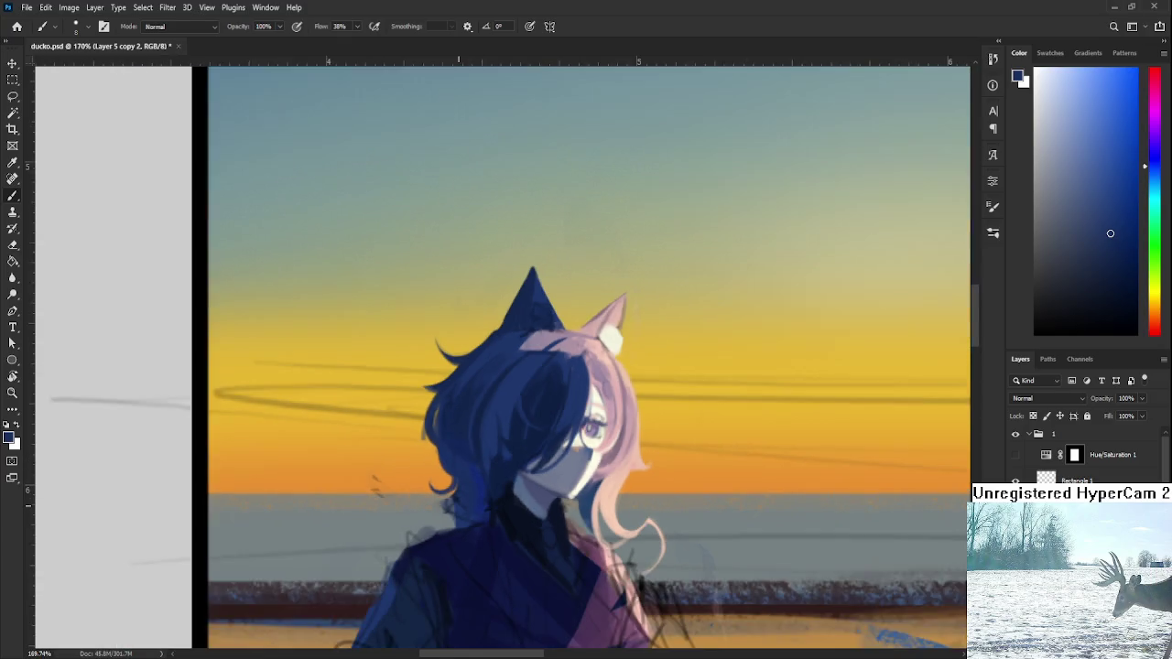
pyautogui.scroll(-2, 460, 513)
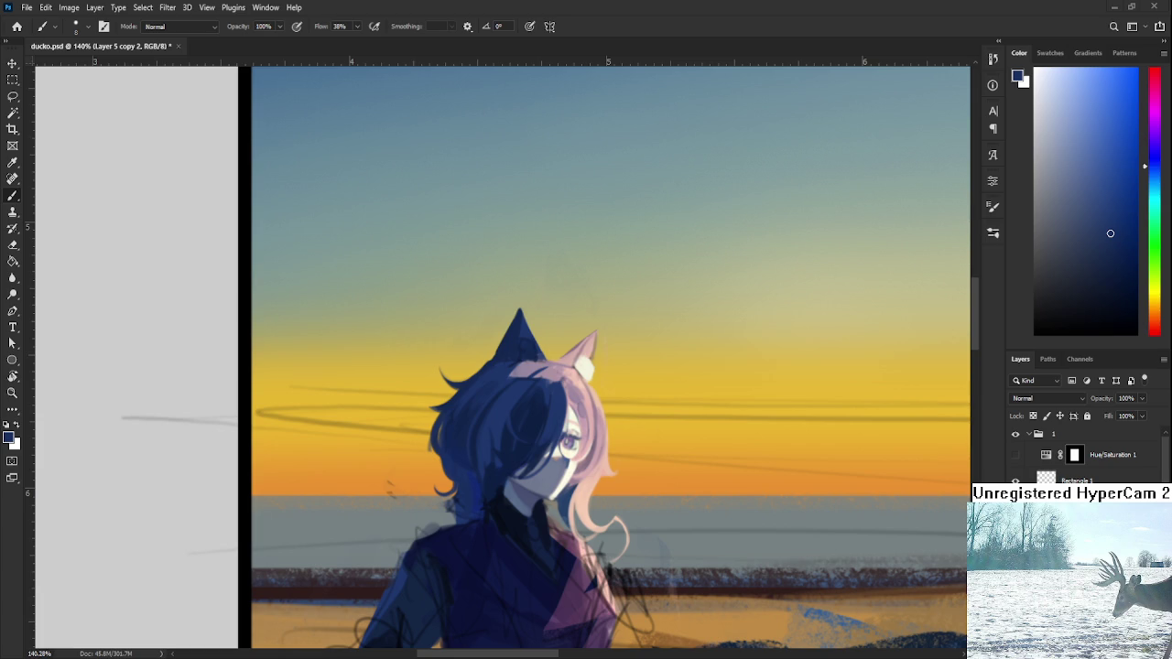
pyautogui.moveTo(470, 497); pyautogui.dragTo(451, 446)
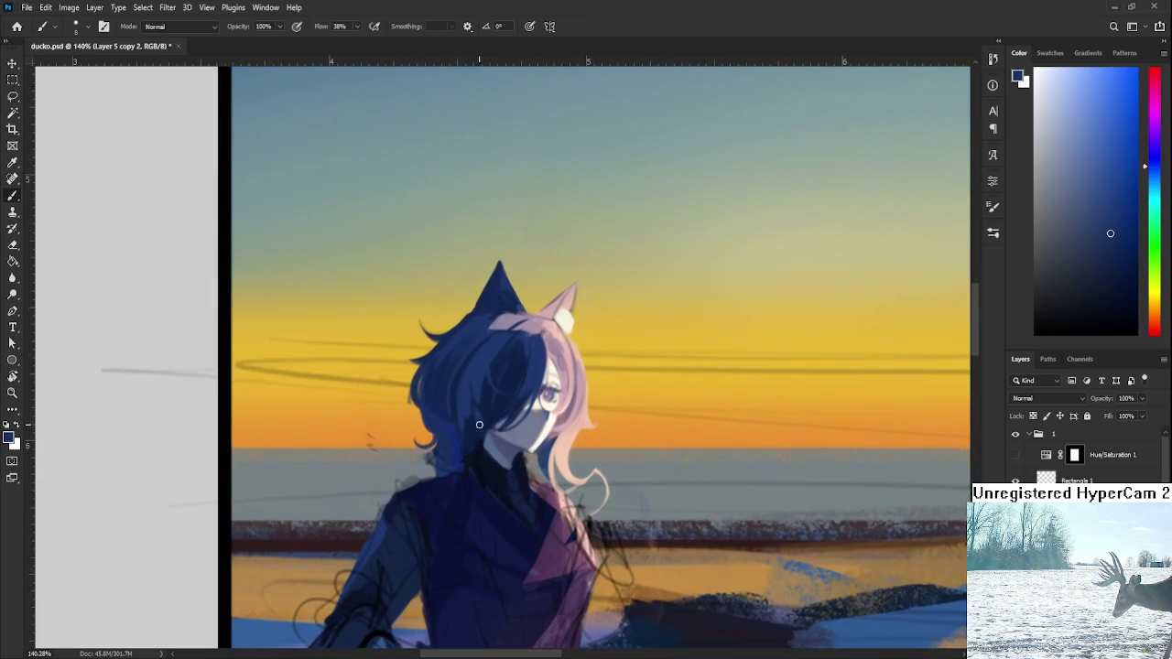
# Eyedrop several blues from the girl's hair, settling on a navy foreground colour.
pyautogui.keyDown('alt'); pyautogui.click(461, 438); pyautogui.keyUp('alt')
pyautogui.keyDown('alt'); pyautogui.click(447, 431); pyautogui.keyUp('alt')
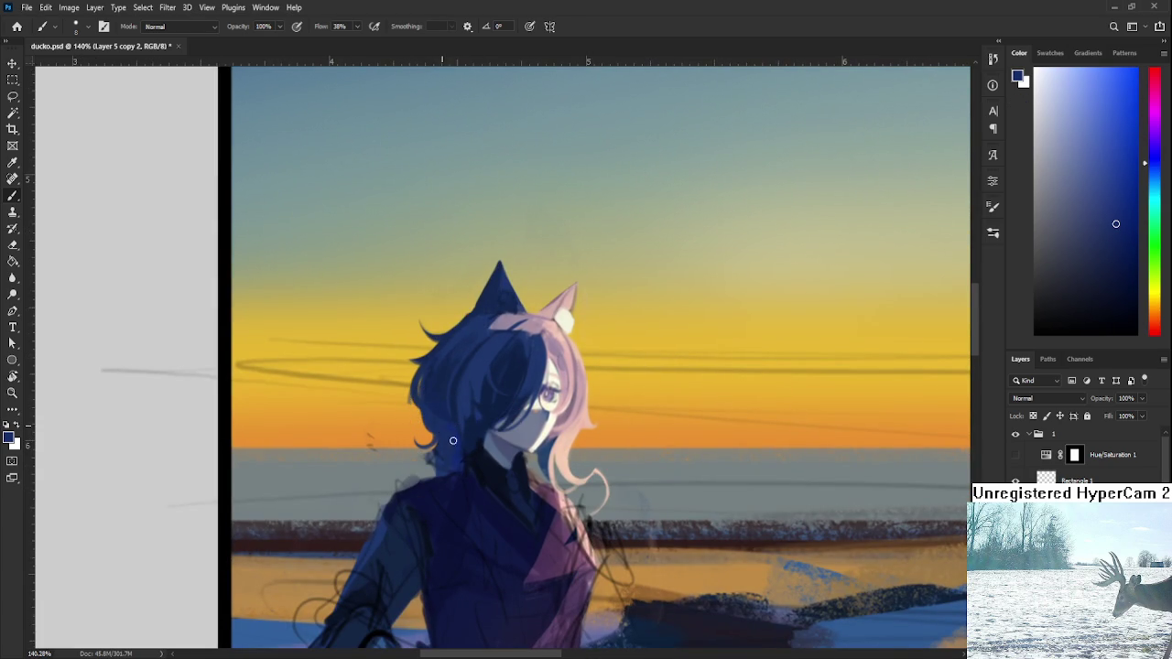
pyautogui.keyDown('alt'); pyautogui.click(465, 414); pyautogui.keyUp('alt')
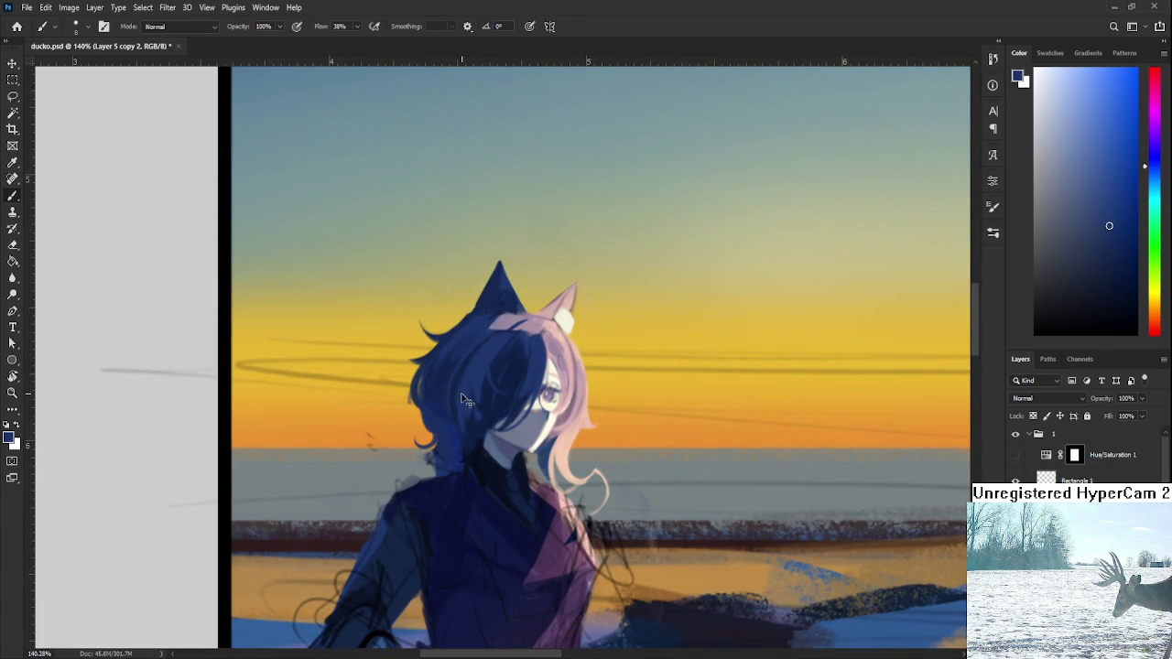
pyautogui.keyDown('alt'); pyautogui.click(476, 432); pyautogui.keyUp('alt')
pyautogui.keyDown('alt'); pyautogui.click(464, 403); pyautogui.keyUp('alt')
pyautogui.keyDown('alt'); pyautogui.click(468, 414); pyautogui.keyUp('alt')
pyautogui.keyDown('alt'); pyautogui.click(468, 411); pyautogui.keyUp('alt')
pyautogui.scroll(-1, 508, 357)
# Zoom to 273% on the face and neck and sample dark navy from the collar and hair.
pyautogui.scroll(2, 504, 478)
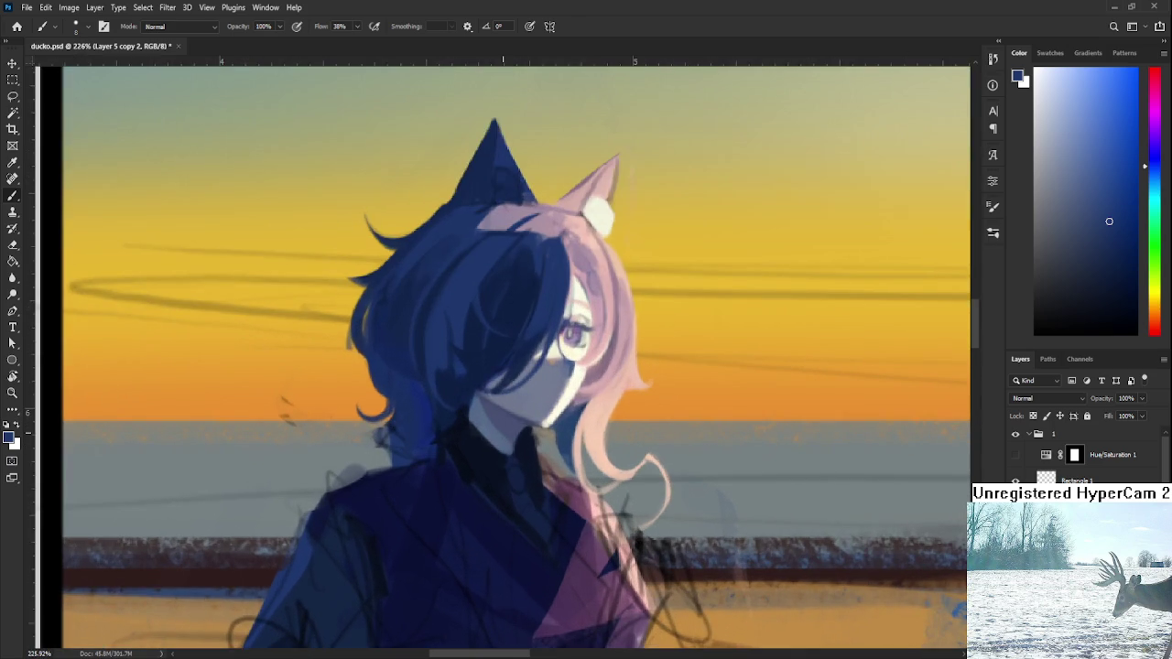
pyautogui.scroll(1, 510, 478)
pyautogui.scroll(1, 499, 477)
pyautogui.scroll(1, 493, 477)
pyautogui.moveTo(493, 477); pyautogui.dragTo(517, 504)
pyautogui.keyDown('alt'); pyautogui.click(444, 461); pyautogui.keyUp('alt')
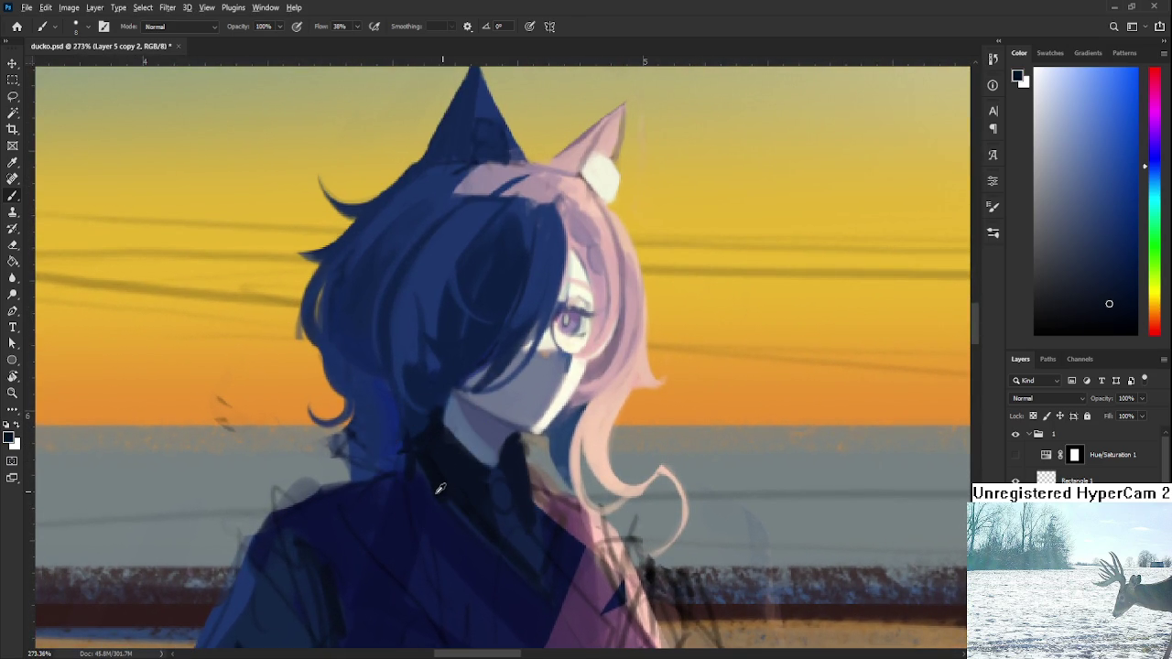
pyautogui.keyDown('alt'); pyautogui.click(447, 458); pyautogui.keyUp('alt')
pyautogui.keyDown('alt'); pyautogui.click(427, 413); pyautogui.keyUp('alt')
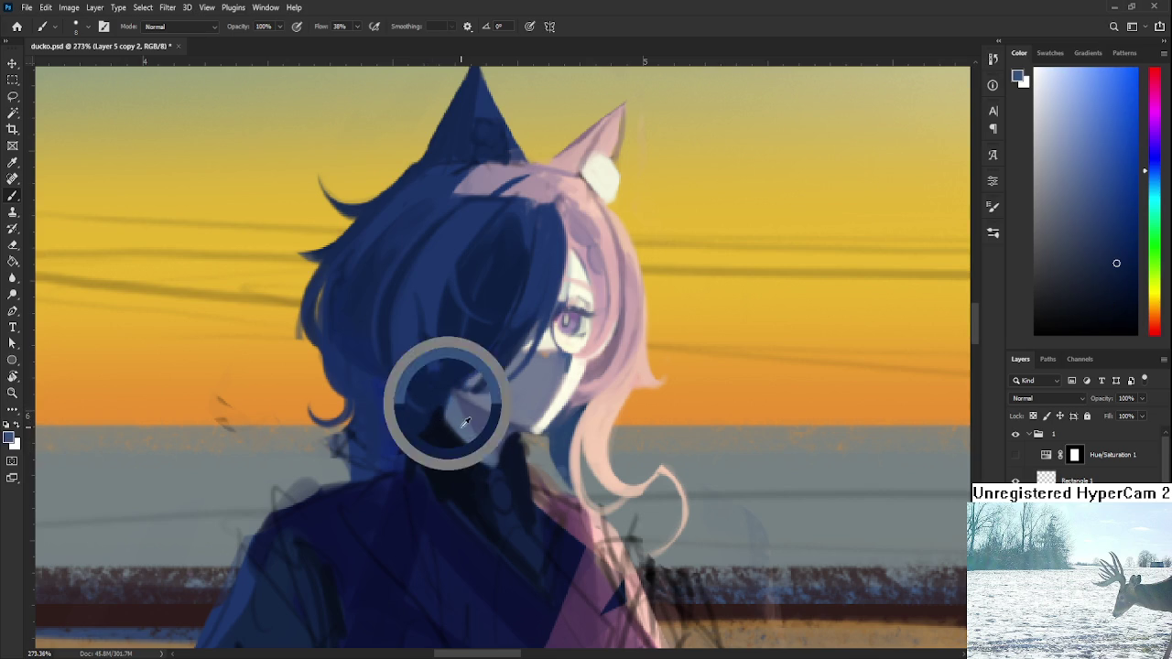
pyautogui.keyDown('alt'); pyautogui.click(472, 448); pyautogui.keyUp('alt')
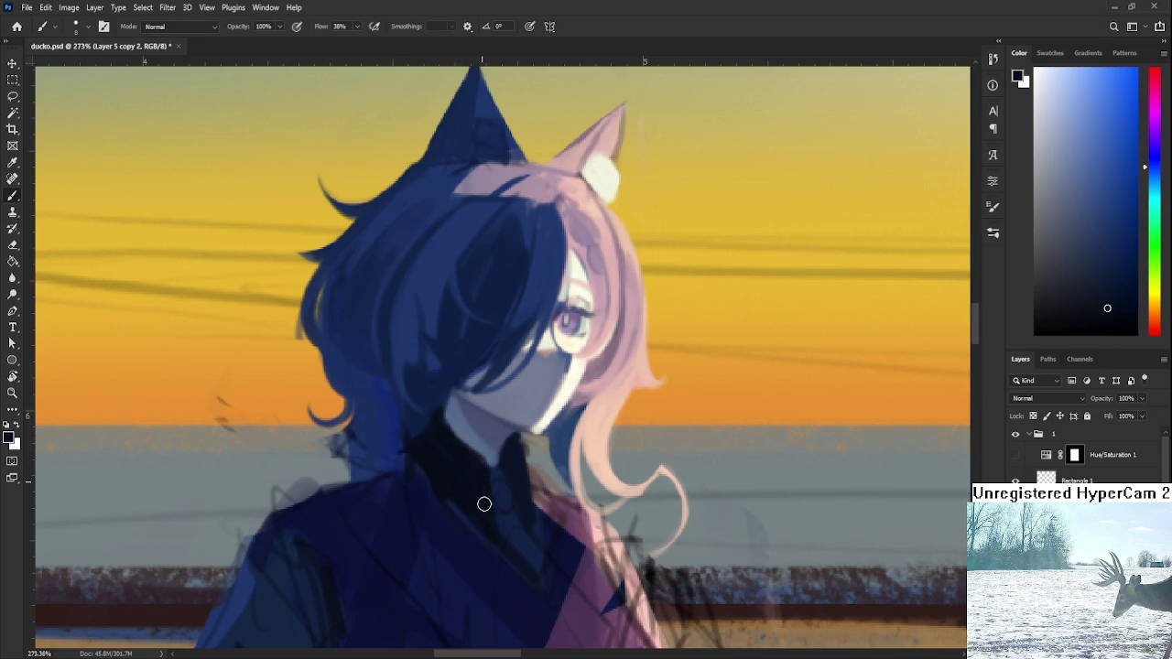
# Pick a grey-blue shadow tone from the neck and brush shadow down its side.
pyautogui.keyDown('alt'); pyautogui.click(473, 487); pyautogui.keyUp('alt')
pyautogui.keyDown('alt'); pyautogui.click(501, 442); pyautogui.keyUp('alt')
pyautogui.keyDown('alt'); pyautogui.click(516, 456); pyautogui.keyUp('alt')
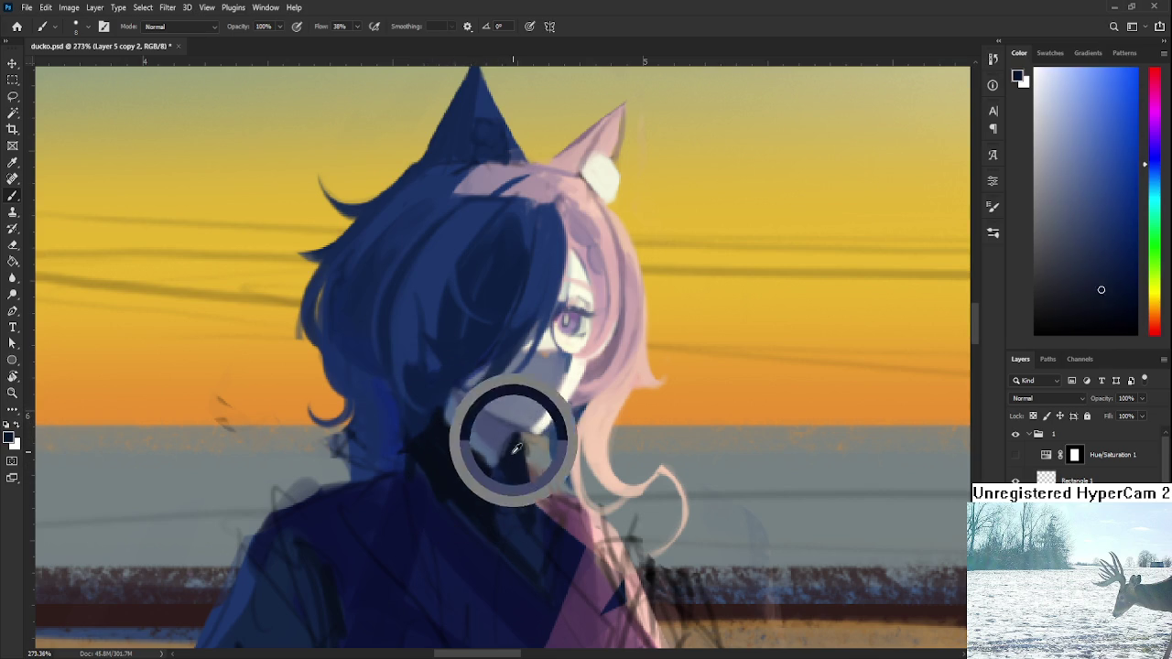
pyautogui.moveTo(519, 471)
pyautogui.mouseDown()
pyautogui.moveTo(524, 504)
pyautogui.moveTo(498, 497)
pyautogui.moveTo(523, 530)
pyautogui.mouseUp()
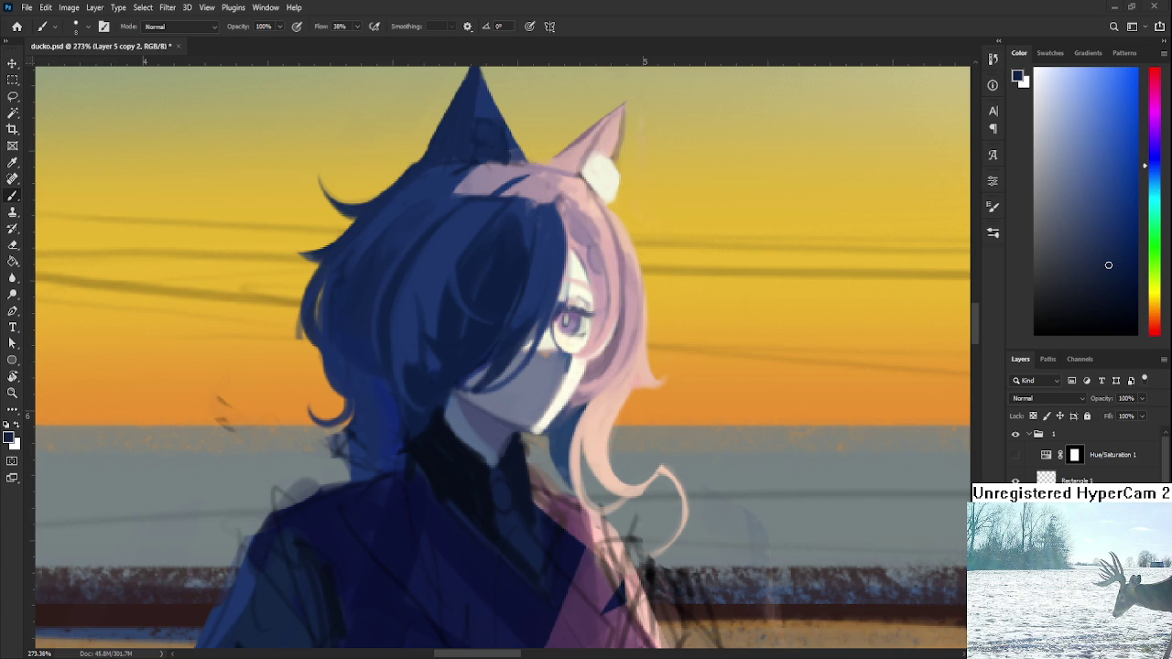
pyautogui.moveTo(423, 431); pyautogui.dragTo(433, 444)
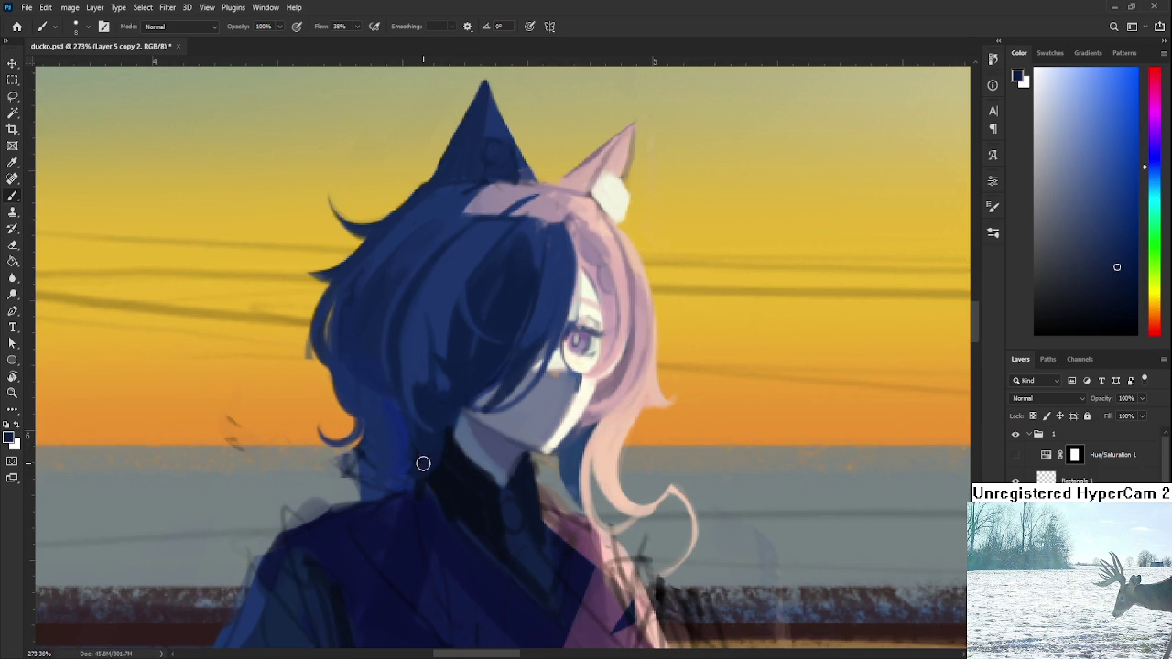
# Sample a dark navy from the neck and jacket and paint it down the collar below the chin.
pyautogui.keyDown('alt'); pyautogui.click(456, 463); pyautogui.keyUp('alt')
pyautogui.keyDown('alt'); pyautogui.click(485, 469); pyautogui.keyUp('alt')
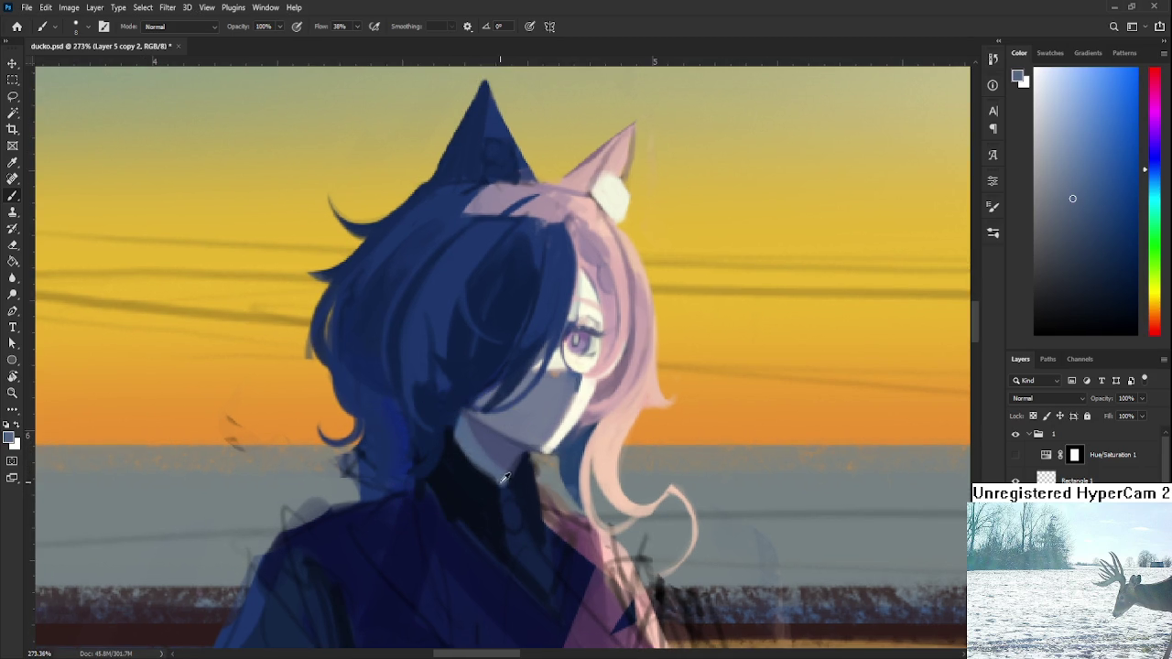
pyautogui.keyDown('alt'); pyautogui.click(510, 509); pyautogui.keyUp('alt')
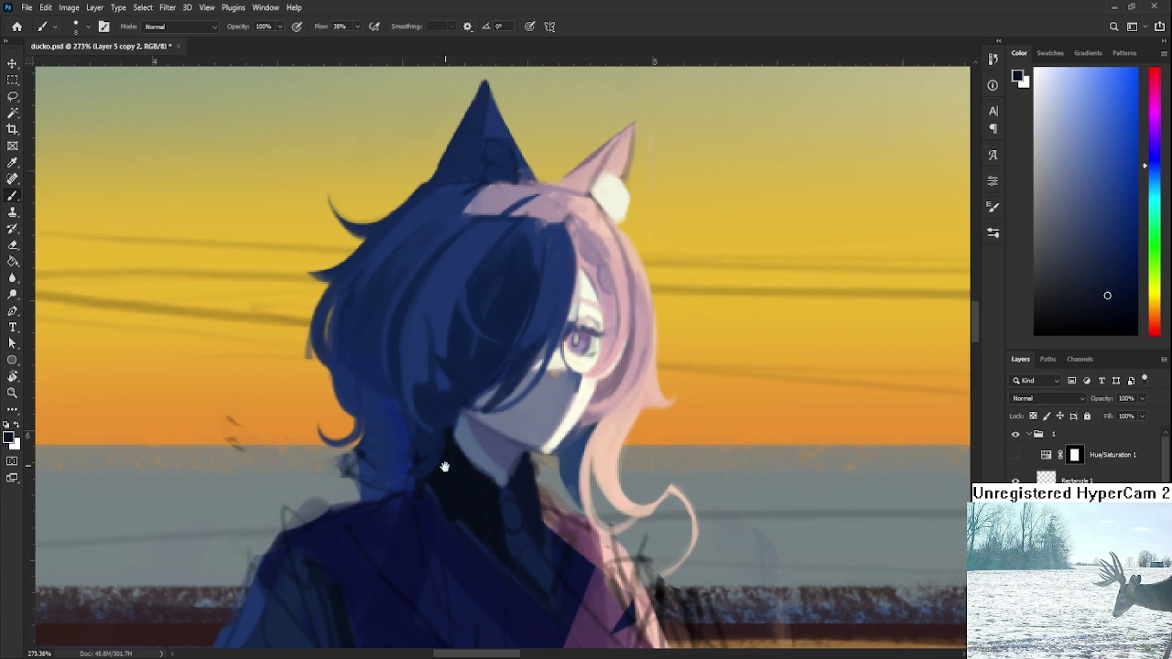
pyautogui.scroll(-2, 445, 458)
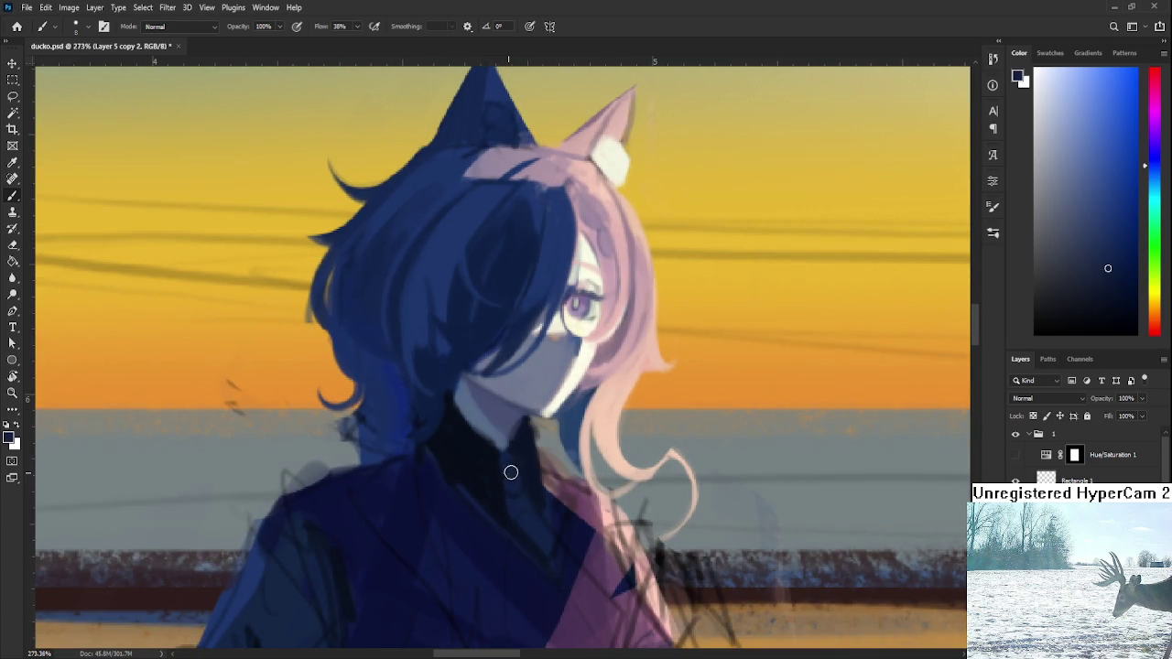
pyautogui.keyDown('alt'); pyautogui.click(460, 491); pyautogui.keyUp('alt')
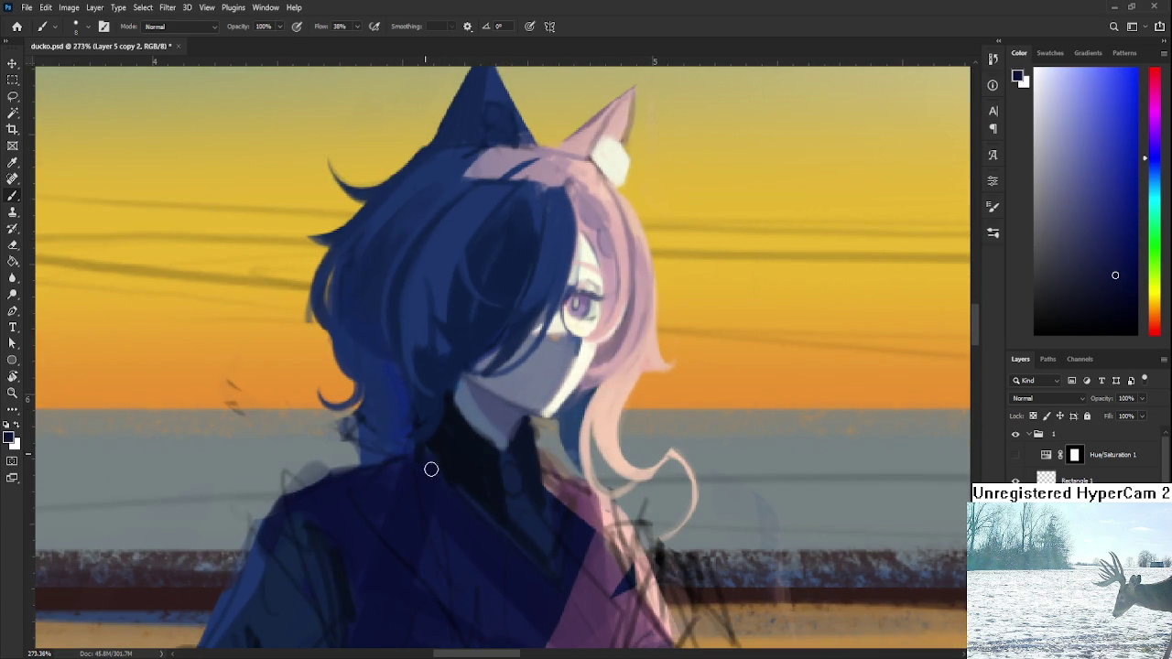
pyautogui.keyDown('alt'); pyautogui.click(502, 497); pyautogui.keyUp('alt')
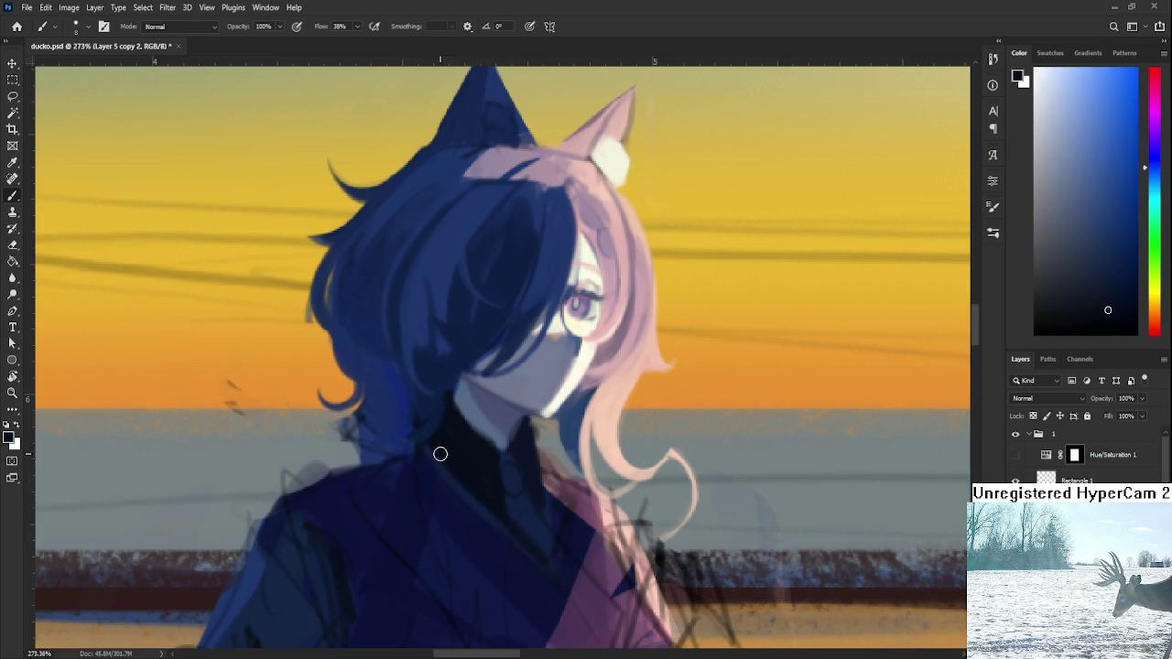
pyautogui.keyDown('alt'); pyautogui.click(466, 521); pyautogui.keyUp('alt')
pyautogui.keyDown('alt'); pyautogui.click(519, 521); pyautogui.keyUp('alt')
pyautogui.moveTo(526, 420); pyautogui.dragTo(543, 499)
pyautogui.keyDown('alt'); pyautogui.scroll(-5, 522, 453); pyautogui.keyUp('alt')
# Zoom and pan in on the girl's head and collar, sampling a dark blue.
pyautogui.scroll(-2, 524, 455)
pyautogui.scroll(2, 513, 455)
pyautogui.scroll(2, 508, 455)
pyautogui.scroll(2, 540, 476)
pyautogui.moveTo(566, 510); pyautogui.dragTo(554, 488)
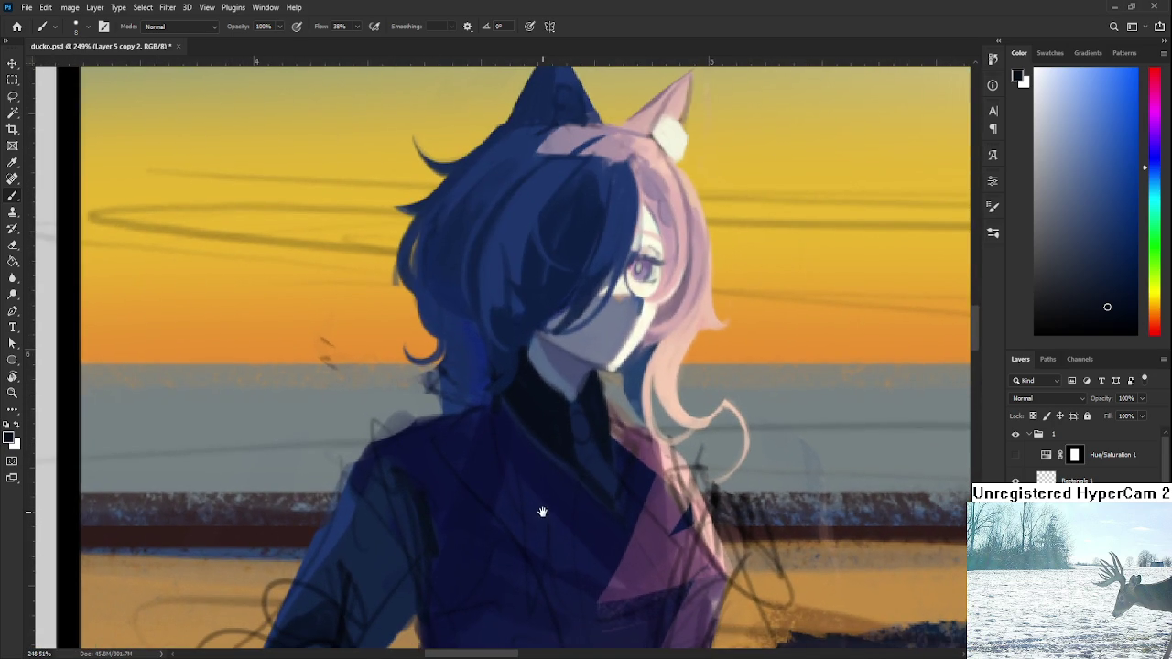
pyautogui.scroll(2, 689, 389)
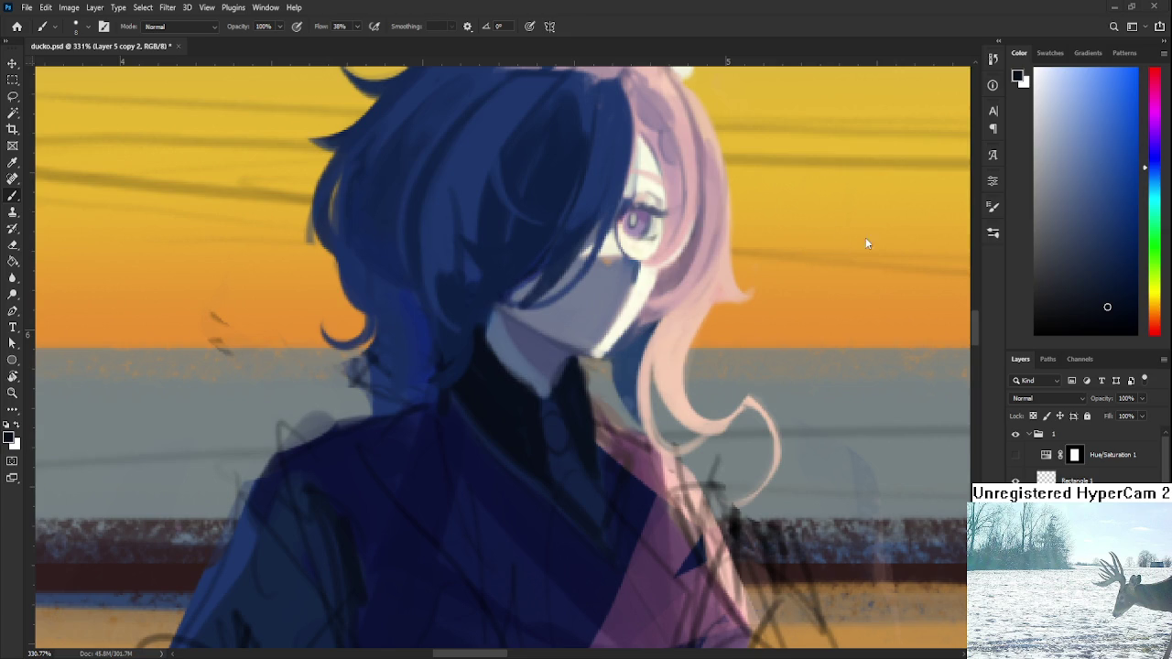
pyautogui.scroll(1, 638, 422)
pyautogui.scroll(1, 550, 467)
pyautogui.keyDown('alt'); pyautogui.click(532, 440); pyautogui.keyUp('alt')
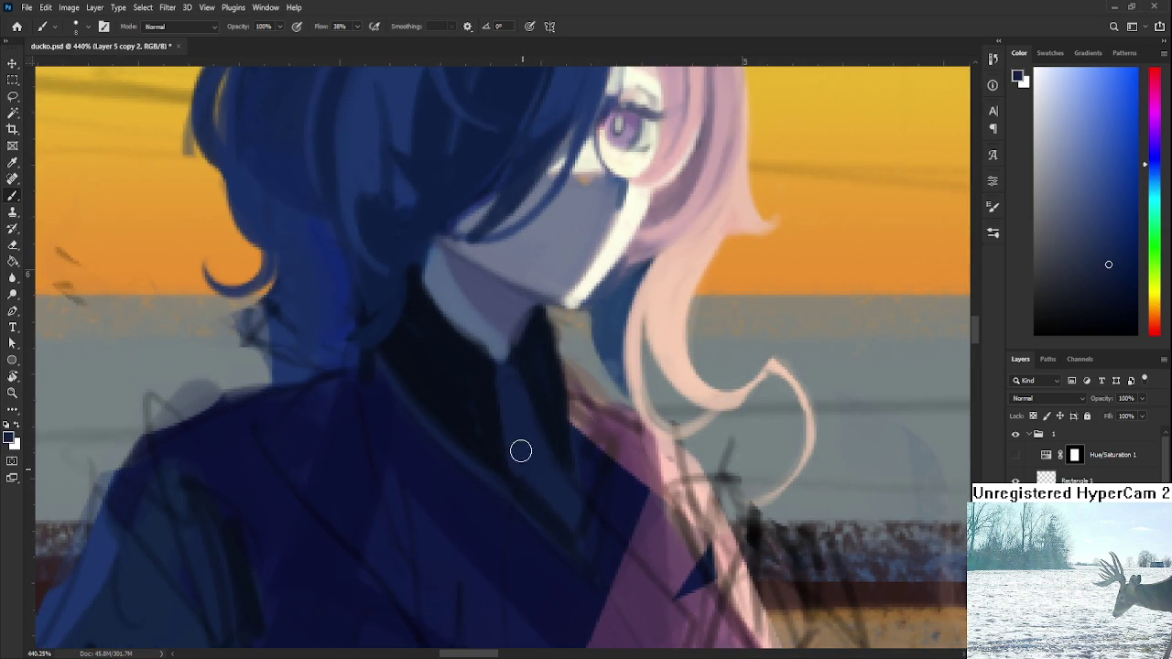
# Resample a medium navy from the collar and enlarge the brush with ].
pyautogui.keyDown('alt'); pyautogui.click(543, 403); pyautogui.keyUp('alt')
pyautogui.moveTo(547, 396); pyautogui.dragTo(539, 444)
pyautogui.keyDown('alt'); pyautogui.click(538, 478); pyautogui.keyUp('alt')
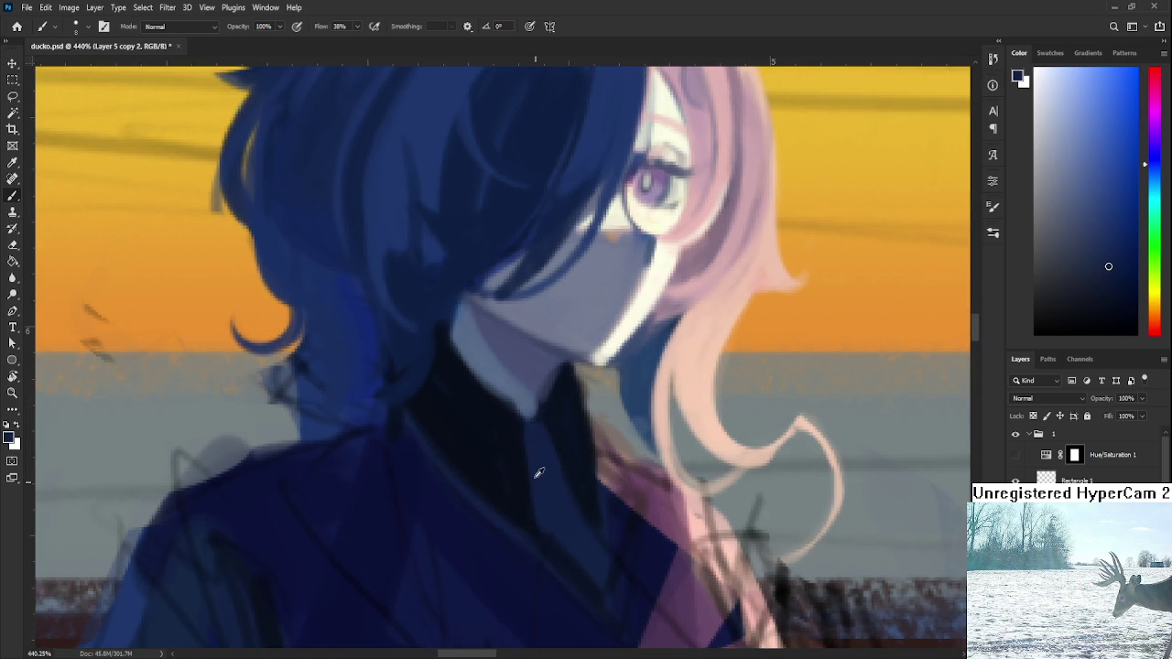
pyautogui.press(']')
pyautogui.press(']')
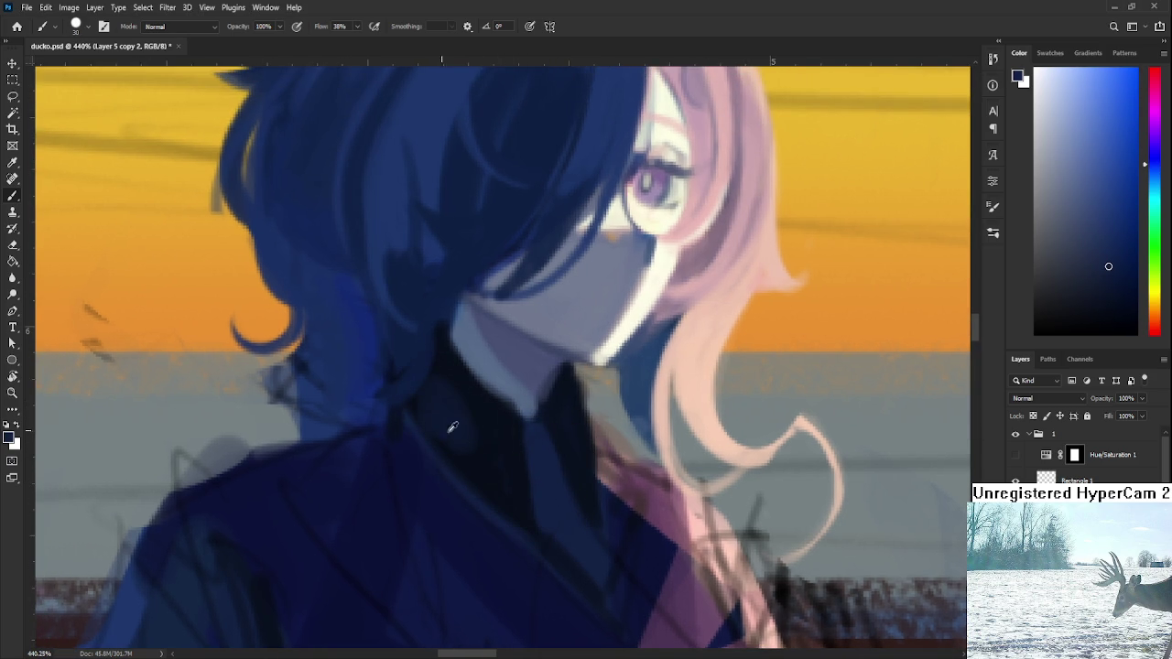
# Sample darker and lighter navy shades near the collar and paint over the neck-side shadow.
pyautogui.keyDown('alt'); pyautogui.click(471, 413); pyautogui.keyUp('alt')
pyautogui.keyDown('alt'); pyautogui.click(443, 409); pyautogui.keyUp('alt')
pyautogui.keyDown('alt'); pyautogui.click(476, 419); pyautogui.keyUp('alt')
pyautogui.keyDown('alt'); pyautogui.click(447, 405); pyautogui.keyUp('alt')
pyautogui.keyDown('alt'); pyautogui.click(445, 396); pyautogui.keyUp('alt')
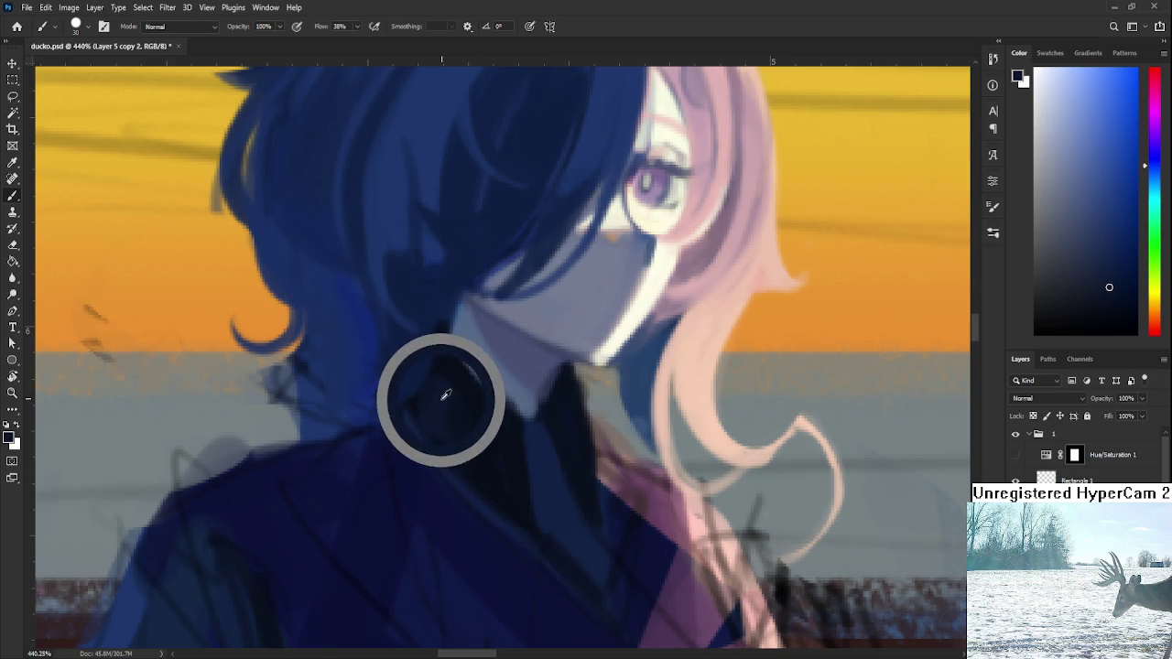
pyautogui.moveTo(444, 395); pyautogui.dragTo(450, 356)
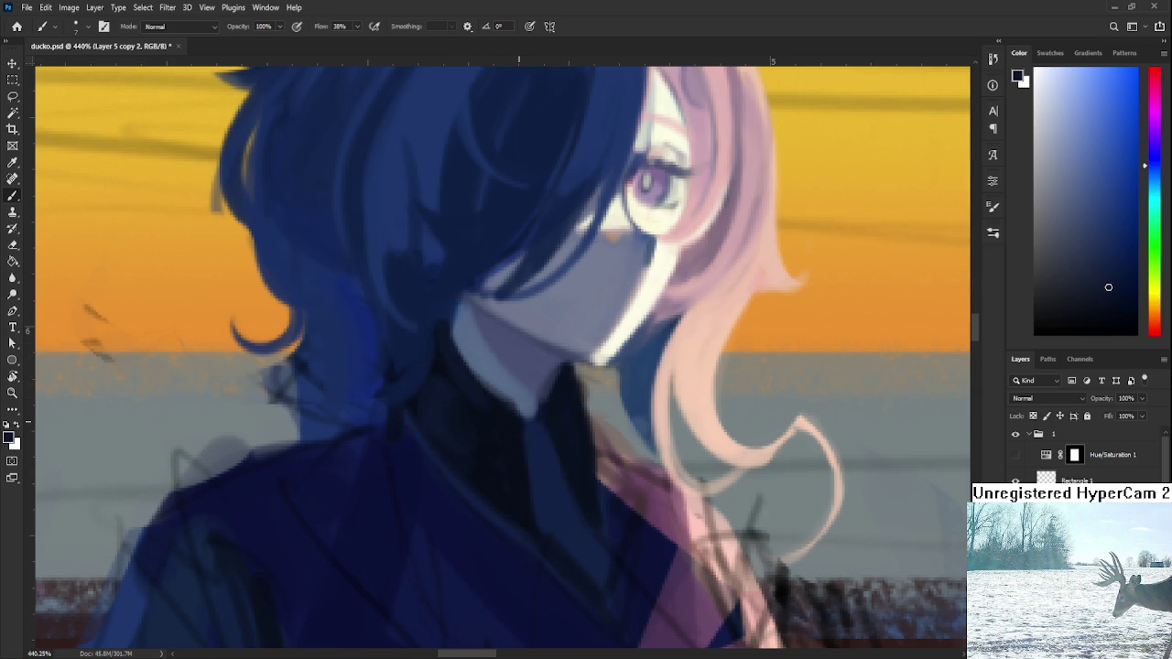
pyautogui.scroll(-5, 520, 418)
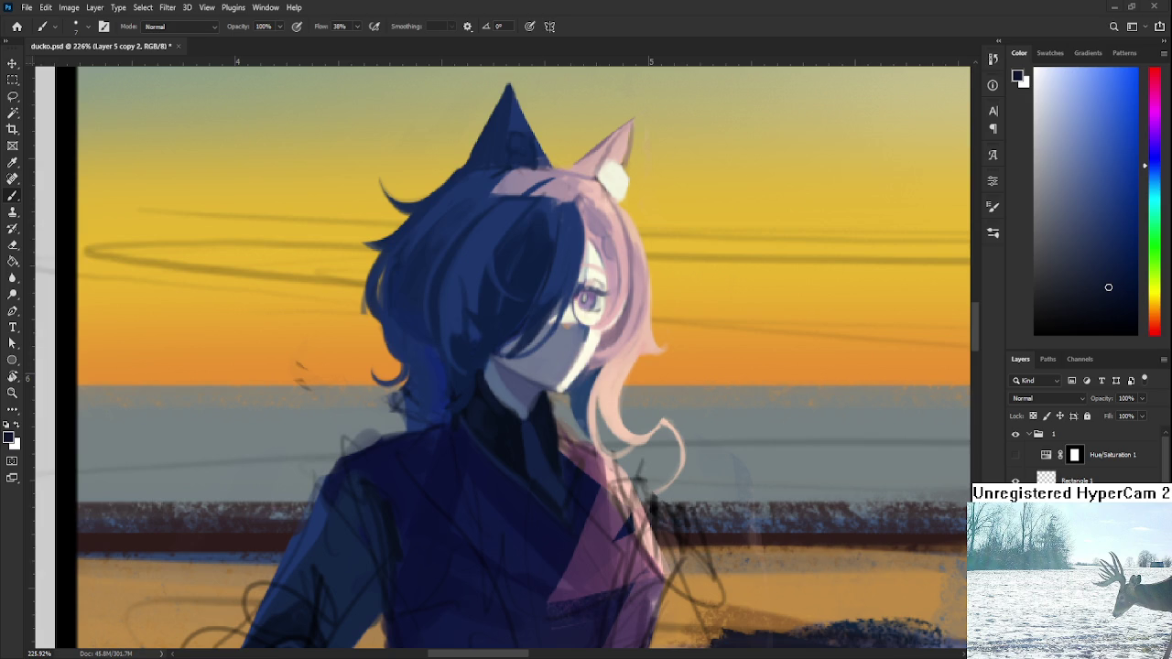
# Sample a darker navy and dab it onto the shadow at the girl's neck.
pyautogui.keyDown('alt'); pyautogui.click(502, 429); pyautogui.keyUp('alt')
pyautogui.moveTo(512, 436); pyautogui.dragTo(514, 437)
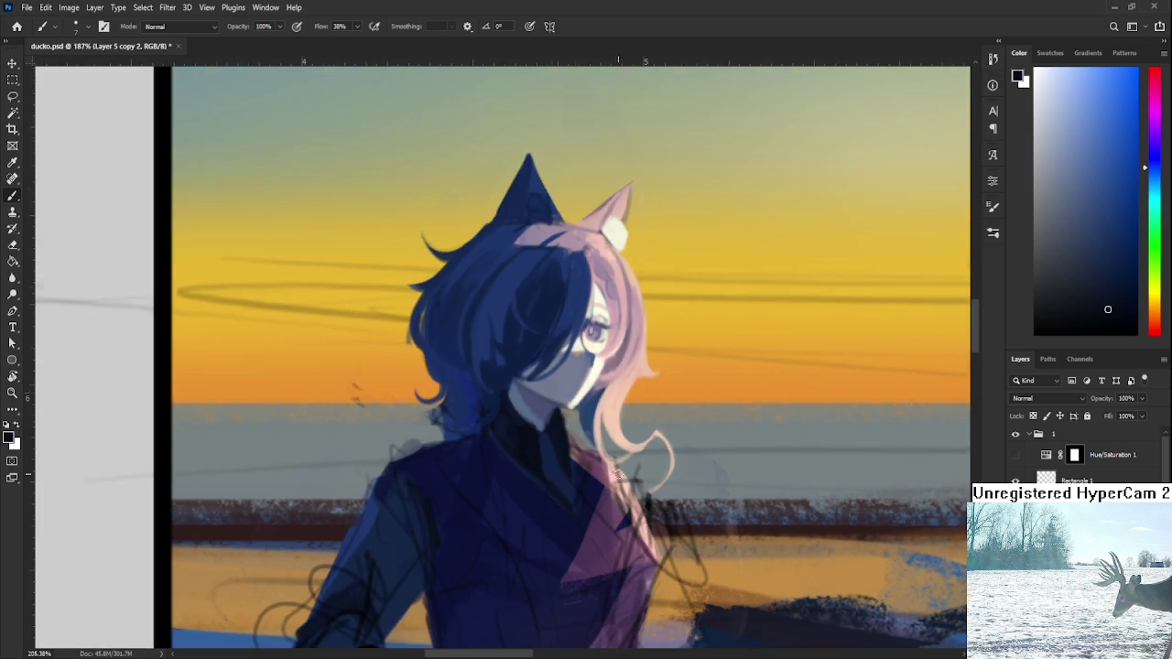
# Zoom in and repeatedly sample the dark coat, ending on a lighter coat shade as foreground colour.
pyautogui.scroll(2, 518, 411)
pyautogui.scroll(2, 519, 411)
pyautogui.keyDown('alt'); pyautogui.click(490, 485); pyautogui.keyUp('alt')
pyautogui.keyDown('alt'); pyautogui.click(499, 506); pyautogui.keyUp('alt')
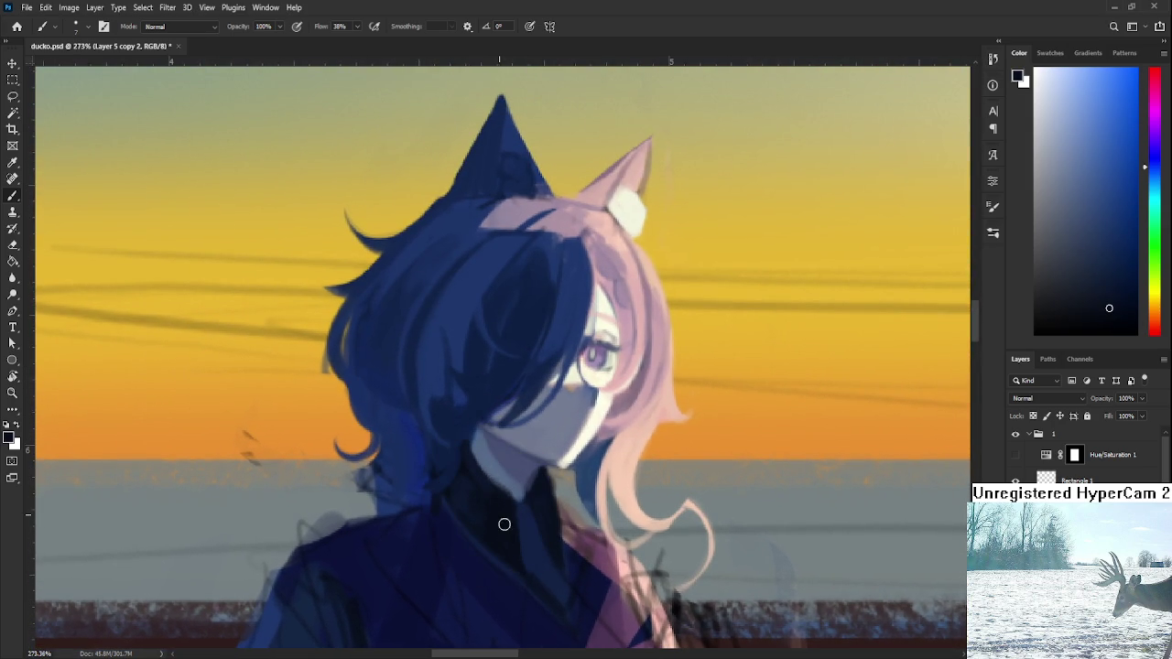
pyautogui.scroll(-2, 509, 535)
pyautogui.keyDown('alt'); pyautogui.click(514, 454); pyautogui.keyUp('alt')
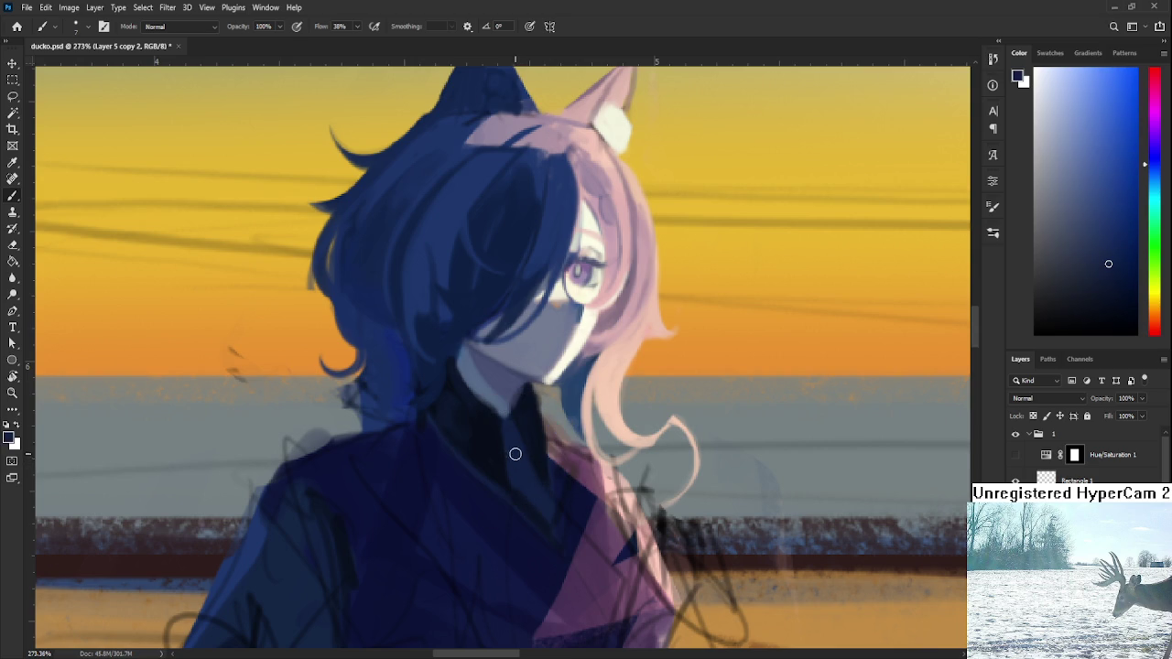
pyautogui.keyDown('alt'); pyautogui.click(528, 547); pyautogui.keyUp('alt')
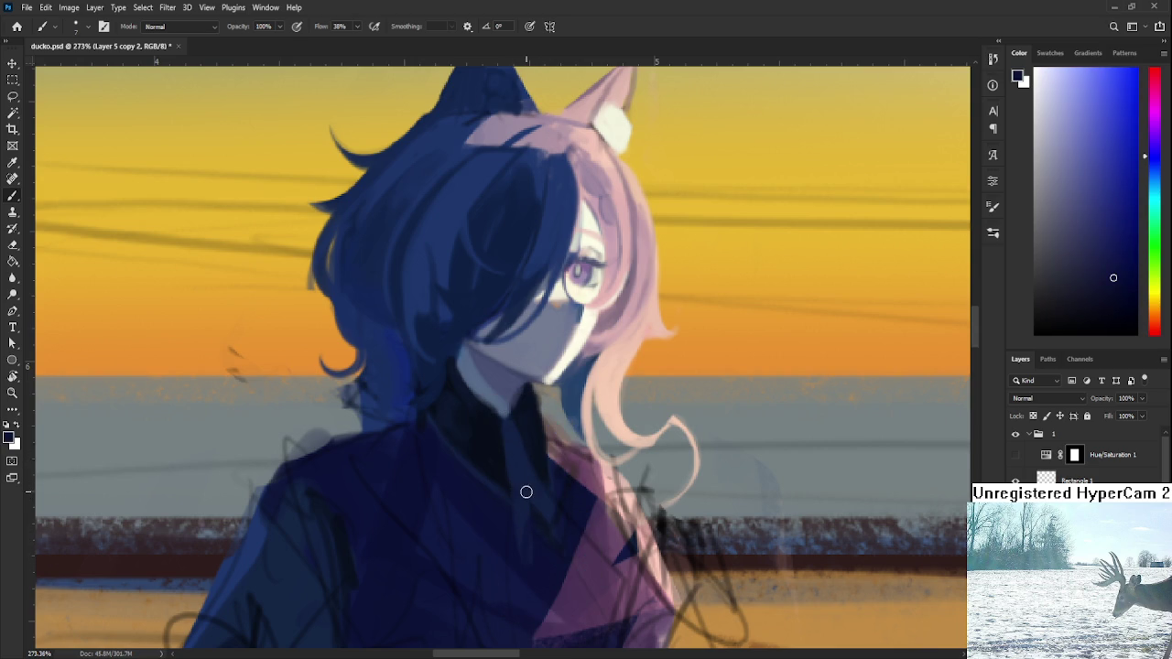
pyautogui.keyDown('alt'); pyautogui.click(529, 568); pyautogui.keyUp('alt')
pyautogui.keyDown('alt'); pyautogui.click(528, 541); pyautogui.keyUp('alt')
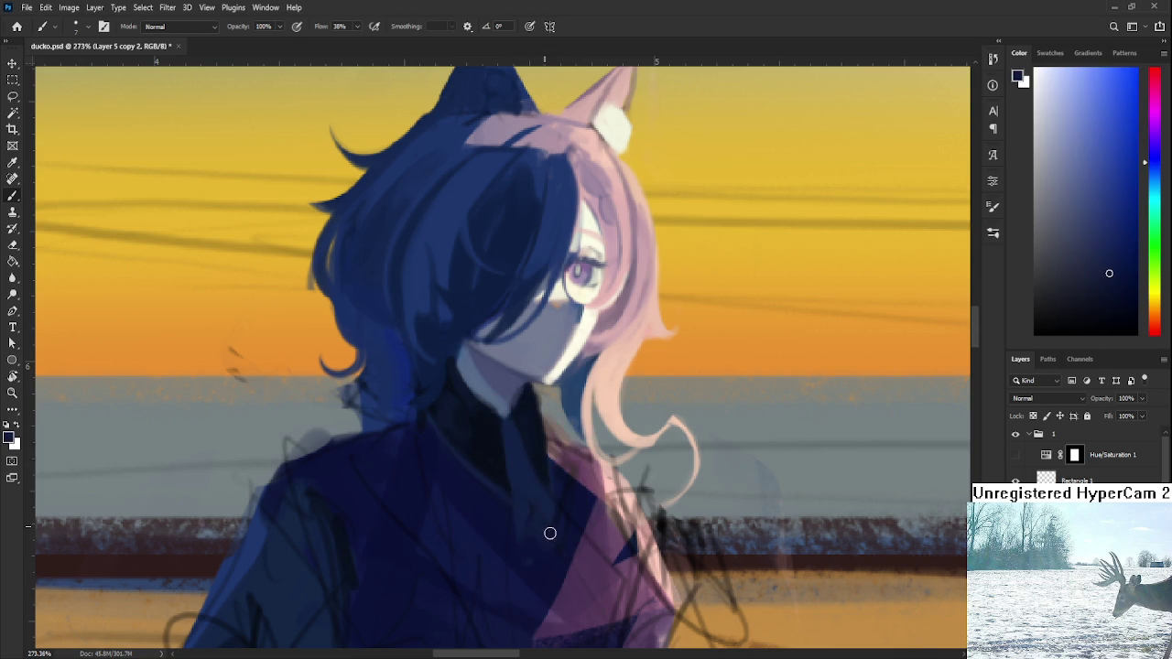
pyautogui.keyDown('alt'); pyautogui.click(519, 553); pyautogui.keyUp('alt')
pyautogui.keyDown('alt'); pyautogui.click(520, 495); pyautogui.keyUp('alt')
pyautogui.keyDown('alt'); pyautogui.click(509, 547); pyautogui.keyUp('alt')
pyautogui.keyDown('alt'); pyautogui.click(534, 516); pyautogui.keyUp('alt')
pyautogui.keyDown('alt'); pyautogui.click(544, 467); pyautogui.keyUp('alt')
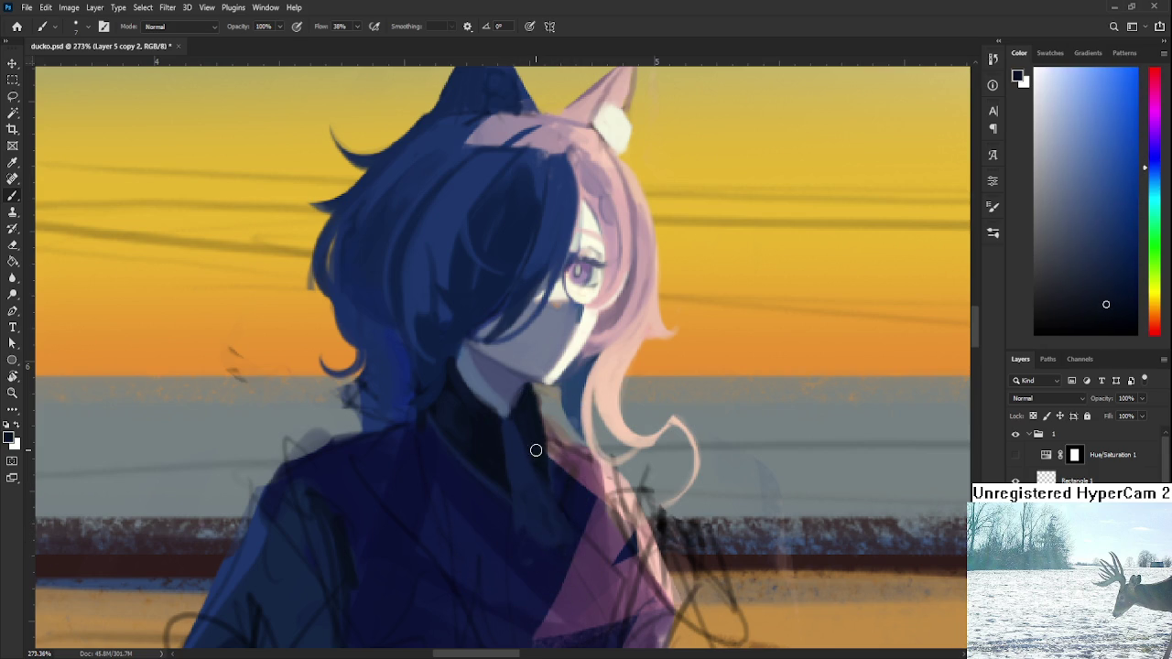
pyautogui.keyDown('alt'); pyautogui.click(527, 475); pyautogui.keyUp('alt')
pyautogui.hotkey('ctrl', 'Tab')
# Move the Guilty reference window top-left, then sample the shirt until dark blue is the foreground colour.
pyautogui.moveTo(540, 388)
pyautogui.mouseDown()
pyautogui.moveTo(652, 493)
pyautogui.moveTo(612, 374)
pyautogui.mouseUp()
pyautogui.scroll(-4, 652, 492)
pyautogui.keyDown('alt'); pyautogui.click(596, 449); pyautogui.keyUp('alt')
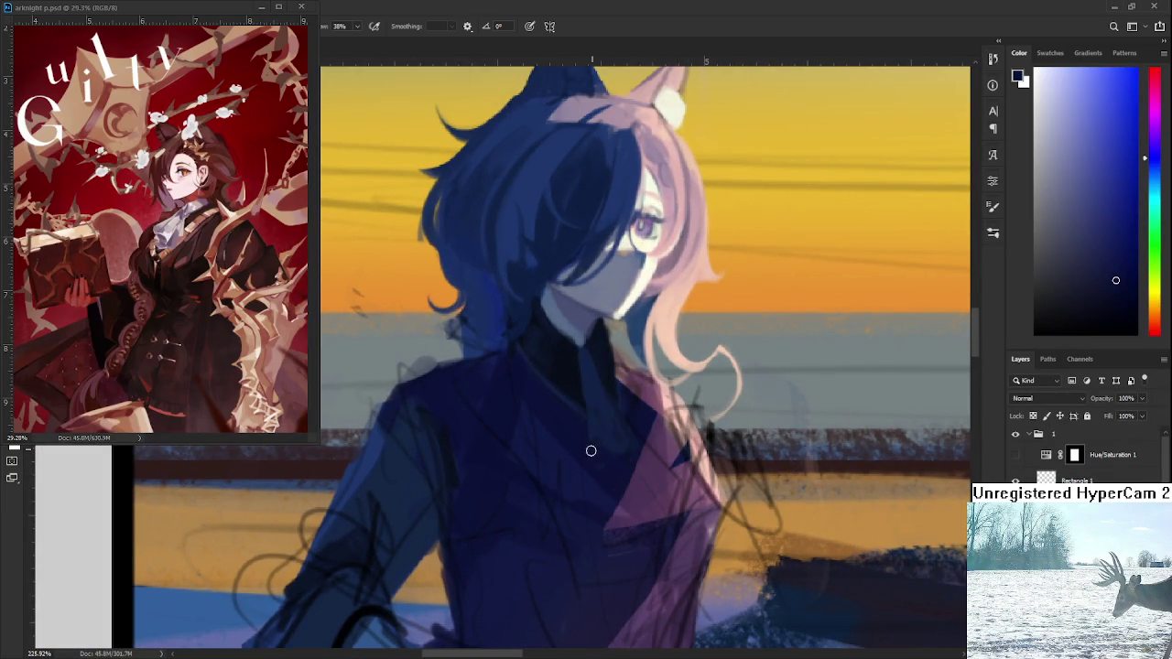
pyautogui.keyDown('alt'); pyautogui.click(603, 439); pyautogui.keyUp('alt')
pyautogui.keyDown('alt'); pyautogui.click(618, 454); pyautogui.keyUp('alt')
pyautogui.keyDown('alt'); pyautogui.click(629, 455); pyautogui.keyUp('alt')
pyautogui.keyDown('alt'); pyautogui.click(601, 405); pyautogui.keyUp('alt')
pyautogui.keyDown('alt'); pyautogui.click(599, 373); pyautogui.keyUp('alt')
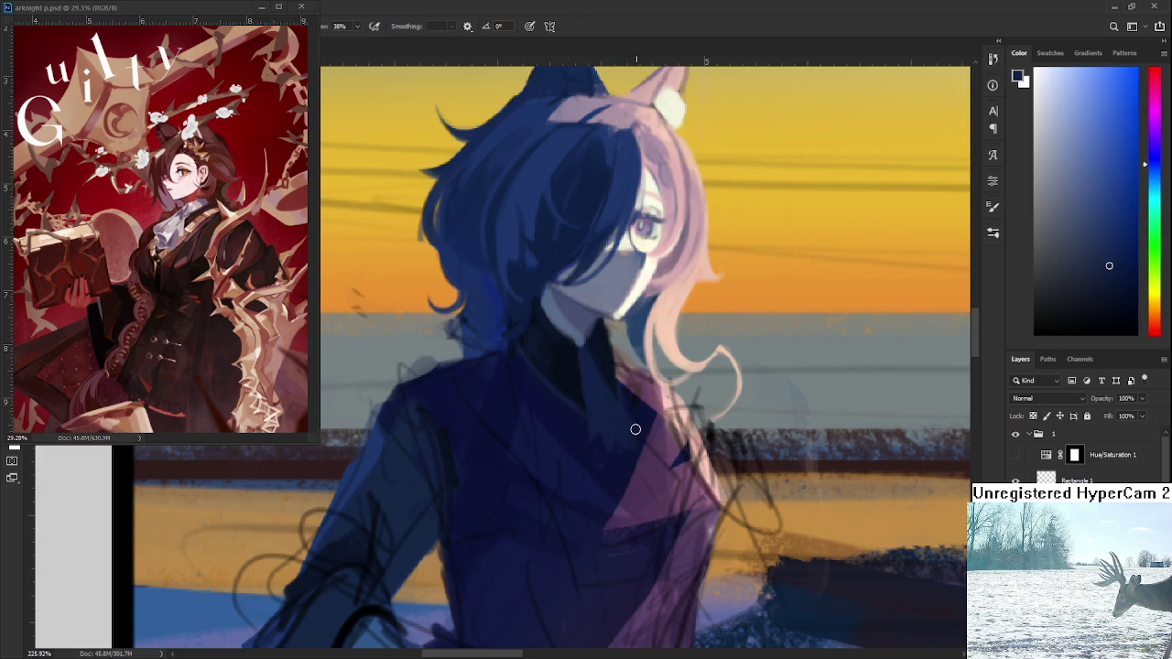
pyautogui.keyDown('alt'); pyautogui.click(644, 439); pyautogui.keyUp('alt')
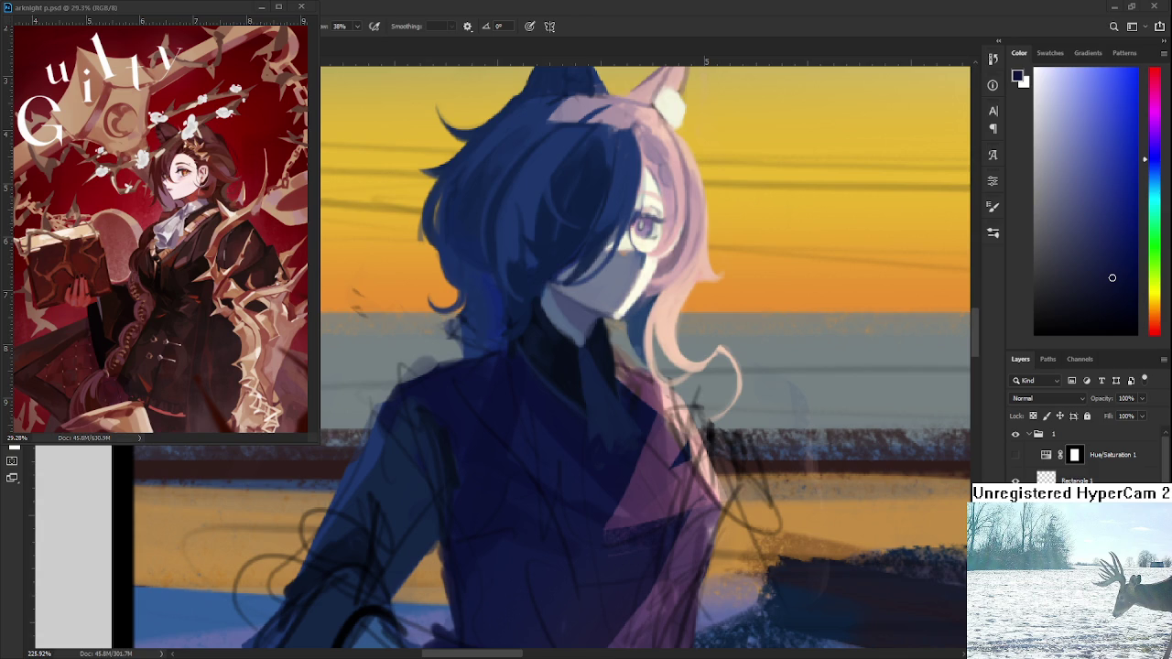
pyautogui.scroll(2, 718, 172)
# Zoom in on the face, sample a darker face tone and paint a thin mouth line.
pyautogui.scroll(2, 718, 171)
pyautogui.scroll(2, 718, 171)
pyautogui.scroll(2, 718, 171)
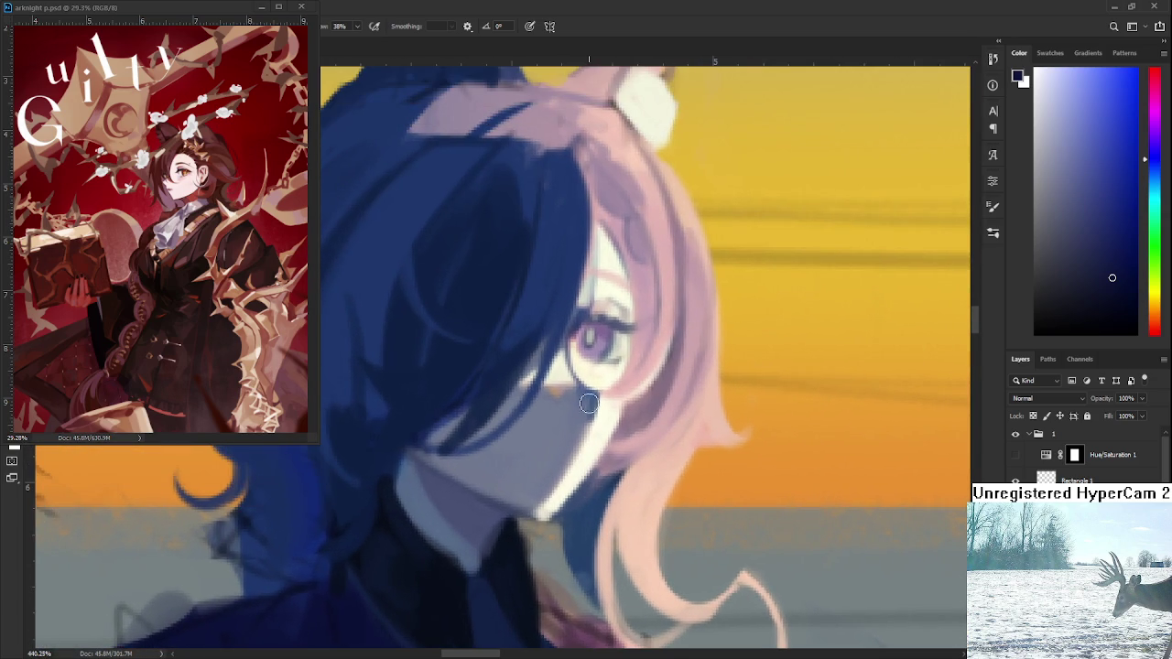
pyautogui.keyDown('alt'); pyautogui.click(616, 322); pyautogui.keyUp('alt')
pyautogui.moveTo(601, 395); pyautogui.dragTo(596, 393)
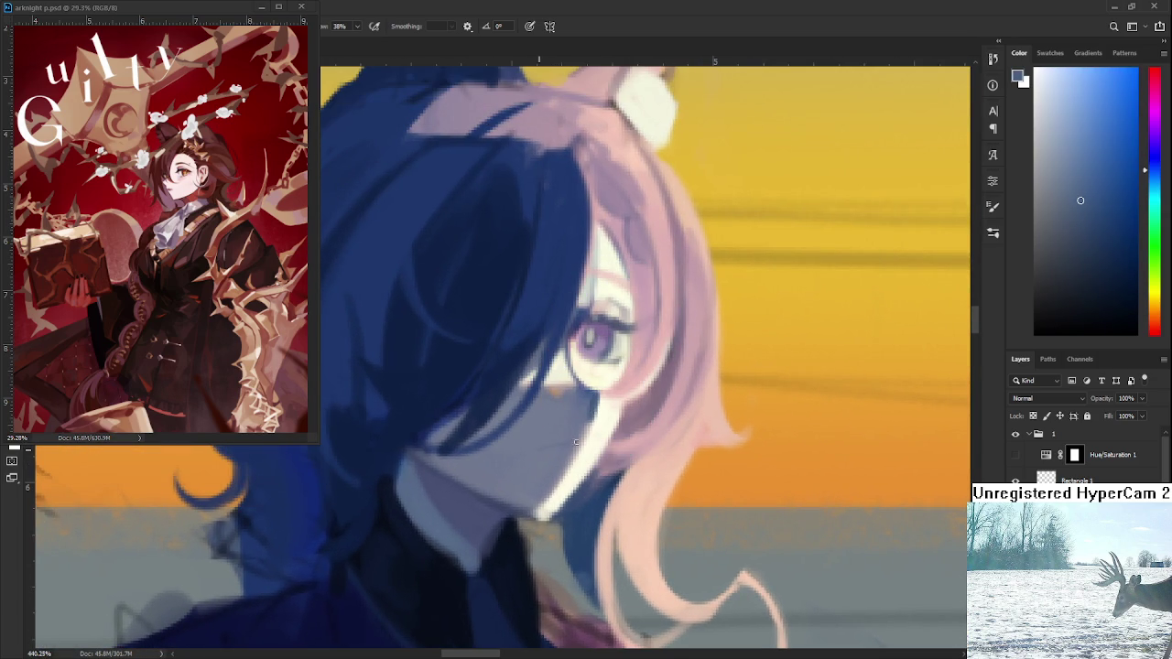
pyautogui.moveTo(559, 440)
pyautogui.mouseDown()
pyautogui.moveTo(527, 441)
pyautogui.moveTo(549, 453)
pyautogui.mouseUp()
# Sample a darker blue near the mouth and lengthen and darken the mouth stroke.
pyautogui.keyDown('alt'); pyautogui.click(544, 430); pyautogui.keyUp('alt')
pyautogui.moveTo(560, 429); pyautogui.dragTo(437, 373)
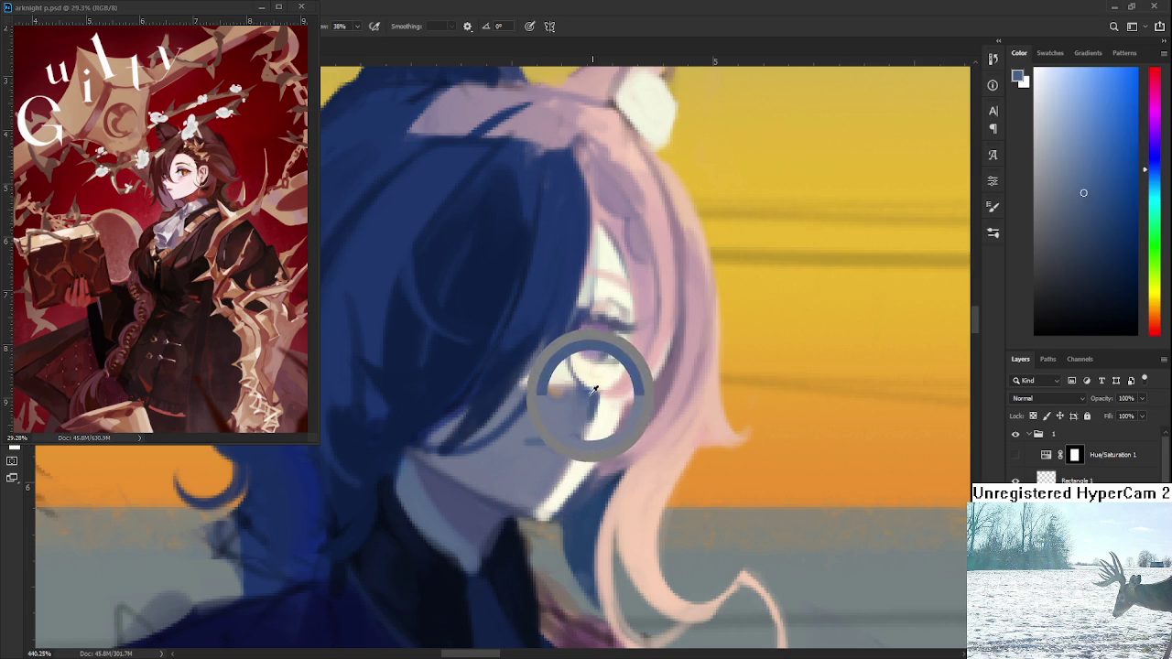
pyautogui.moveTo(541, 451); pyautogui.dragTo(575, 443)
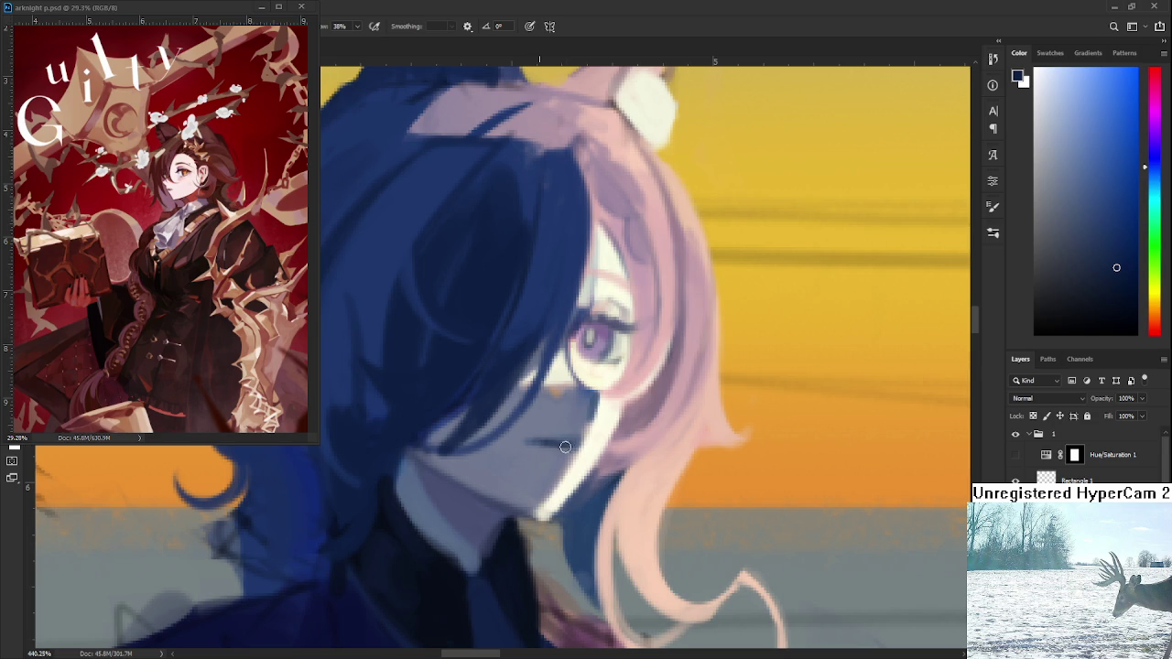
pyautogui.keyDown('alt'); pyautogui.click(549, 432); pyautogui.keyUp('alt')
# Readjust the zoom and sample a muted grey-blue from beside the mouth.
pyautogui.scroll(-3, 604, 424)
pyautogui.scroll(-4, 640, 423)
pyautogui.scroll(-3, 772, 420)
pyautogui.scroll(3, 751, 421)
pyautogui.scroll(3, 705, 426)
pyautogui.scroll(2, 669, 430)
pyautogui.scroll(2, 638, 436)
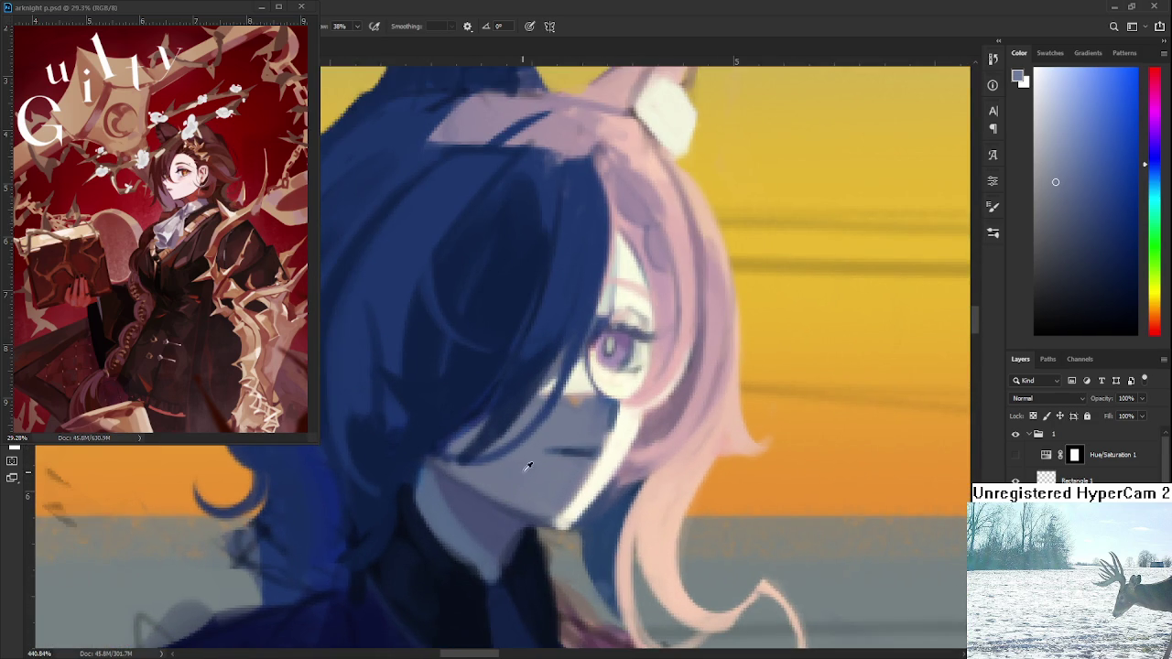
pyautogui.keyDown('alt'); pyautogui.click(580, 451); pyautogui.keyUp('alt')
pyautogui.keyDown('alt'); pyautogui.click(552, 449); pyautogui.keyUp('alt')
pyautogui.keyDown('alt'); pyautogui.click(578, 448); pyautogui.keyUp('alt')
# Zoom out to check the whole scene, then zoom back in on the girl's face.
pyautogui.scroll(-1, 606, 454)
pyautogui.scroll(-2, 568, 437)
pyautogui.scroll(2, 567, 438)
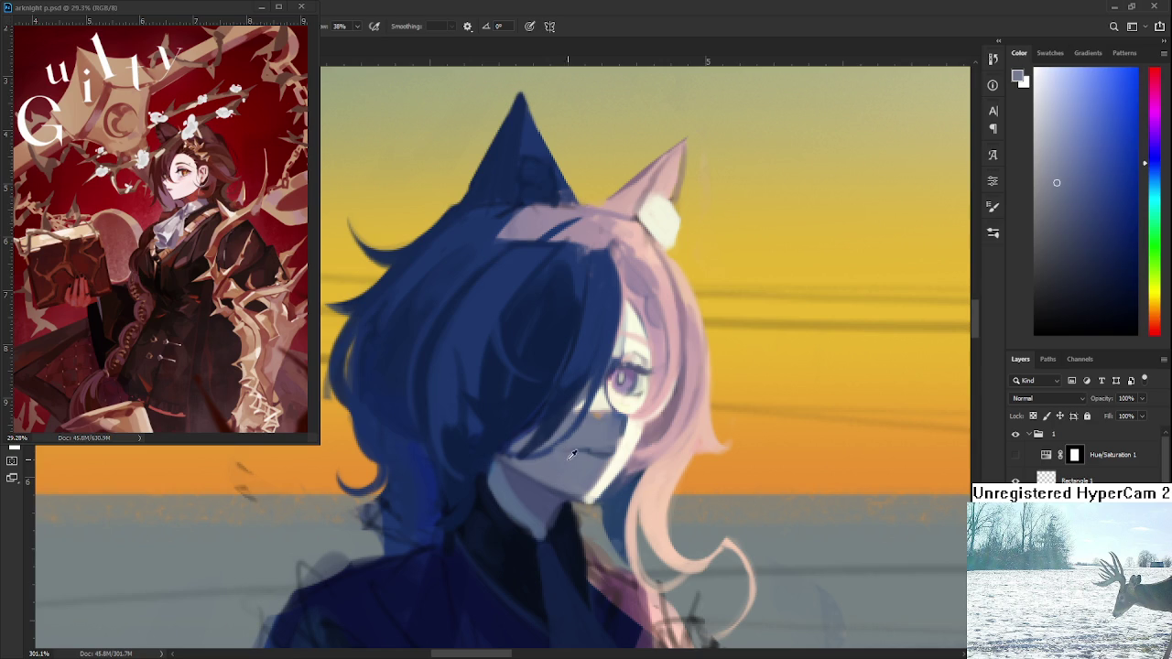
pyautogui.click(597, 439)
pyautogui.scroll(-3, 696, 430)
pyautogui.scroll(-2, 696, 431)
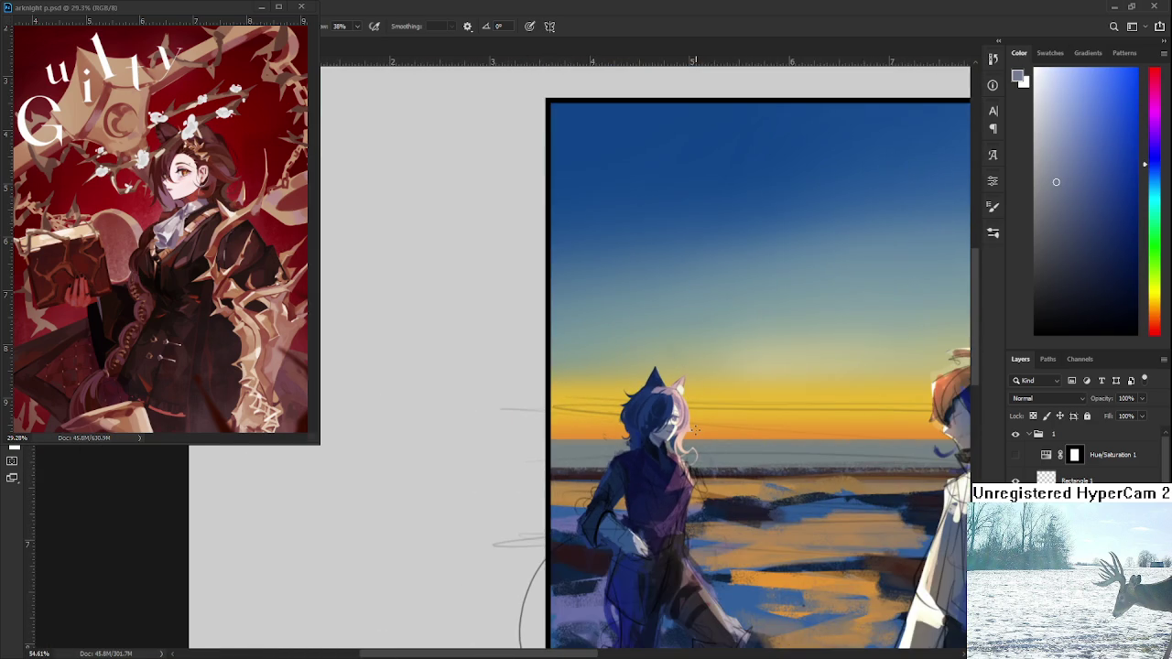
pyautogui.scroll(2, 696, 430)
pyautogui.scroll(3, 696, 431)
pyautogui.scroll(2, 696, 430)
pyautogui.scroll(-1, 624, 415)
# Sample several face tones, settling on a lighter greyish-blue skin colour.
pyautogui.keyDown('alt'); pyautogui.click(575, 433); pyautogui.keyUp('alt')
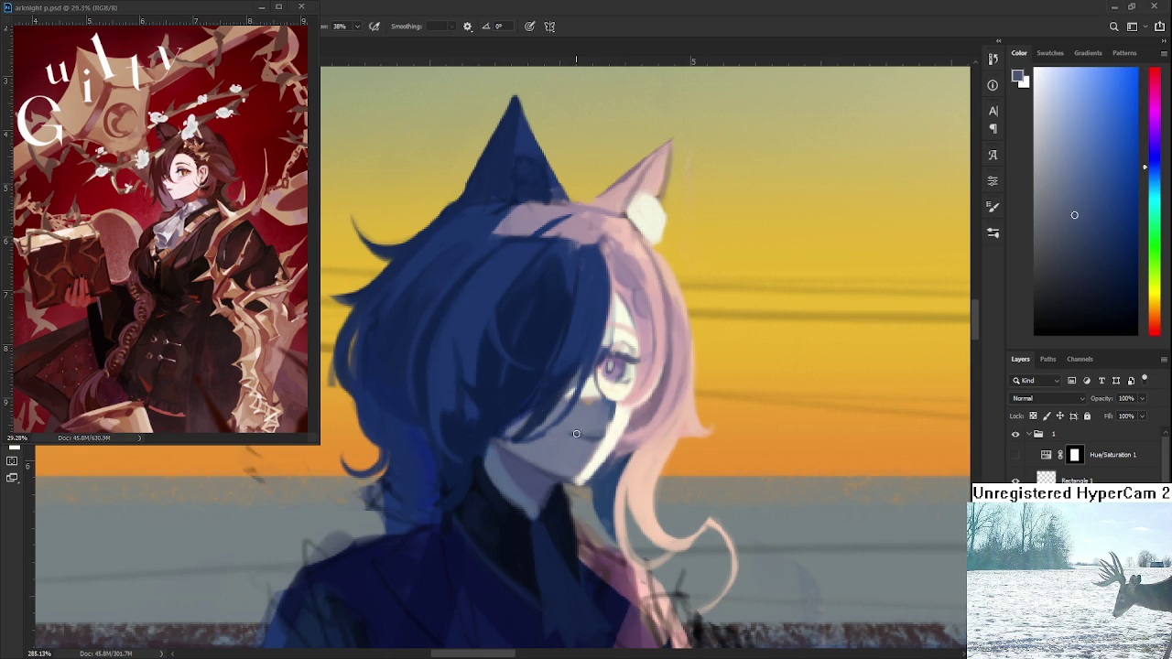
pyautogui.keyDown('alt'); pyautogui.click(575, 437); pyautogui.keyUp('alt')
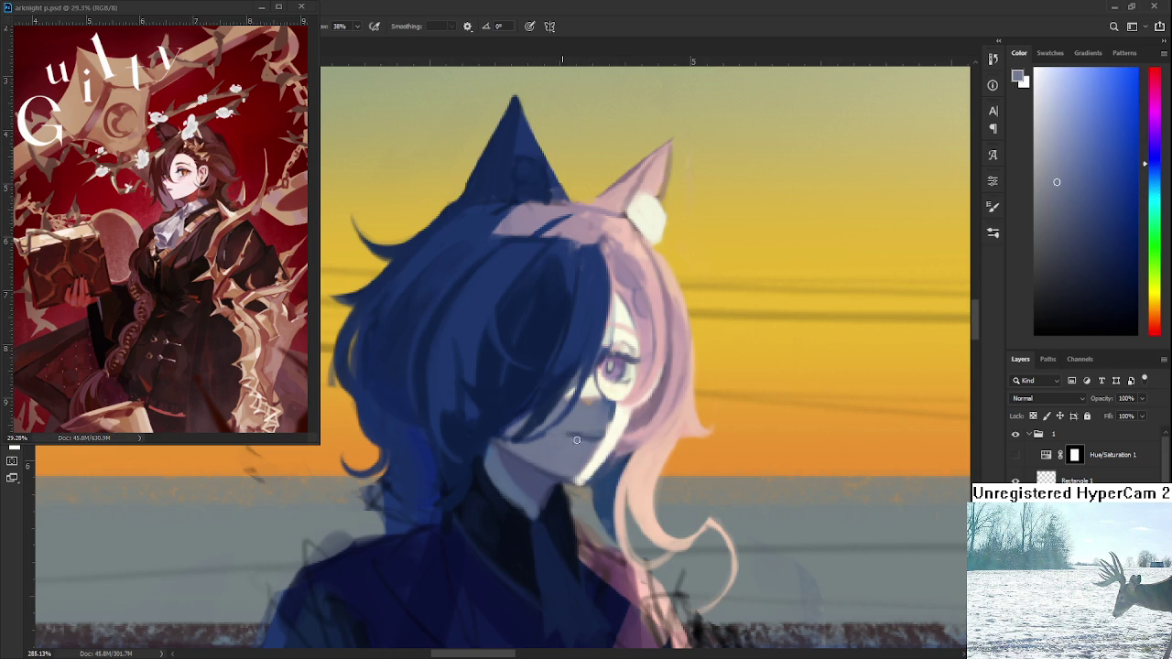
pyautogui.keyDown('alt'); pyautogui.click(608, 421); pyautogui.keyUp('alt')
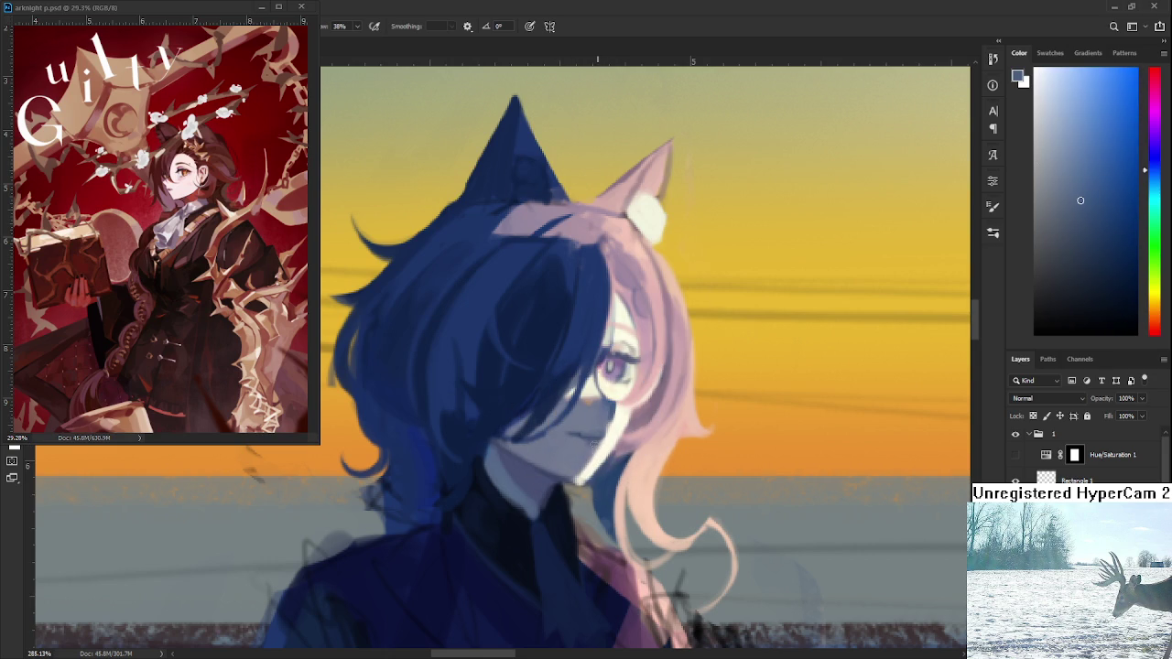
pyautogui.keyDown('alt'); pyautogui.click(586, 443); pyautogui.keyUp('alt')
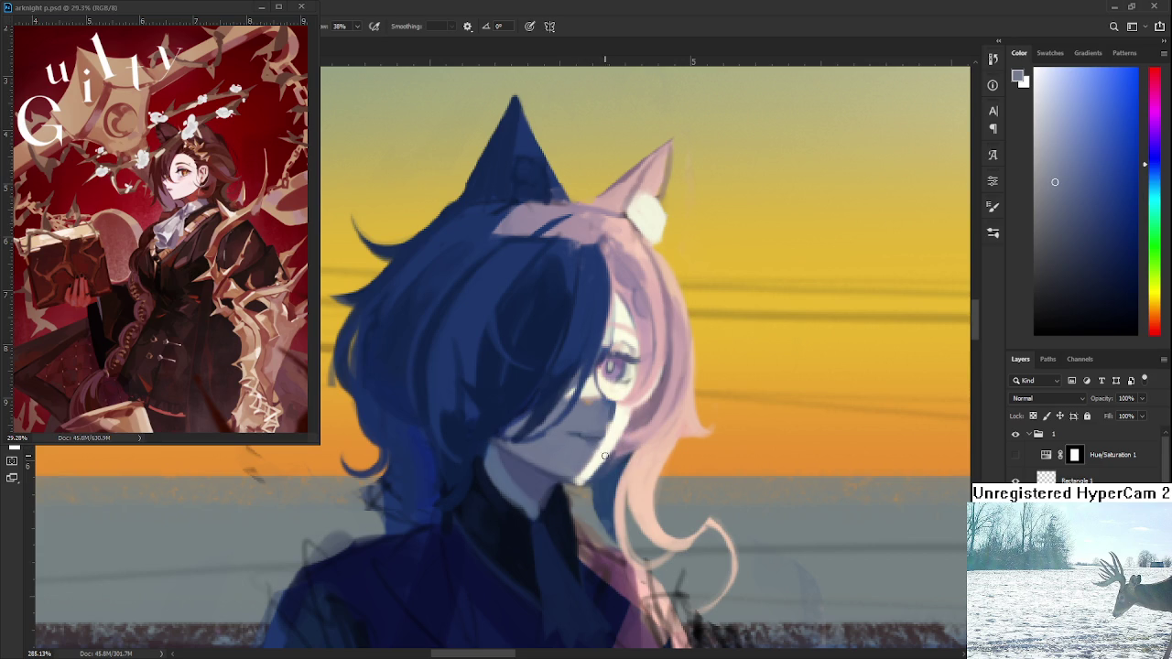
pyautogui.scroll(-3, 605, 443)
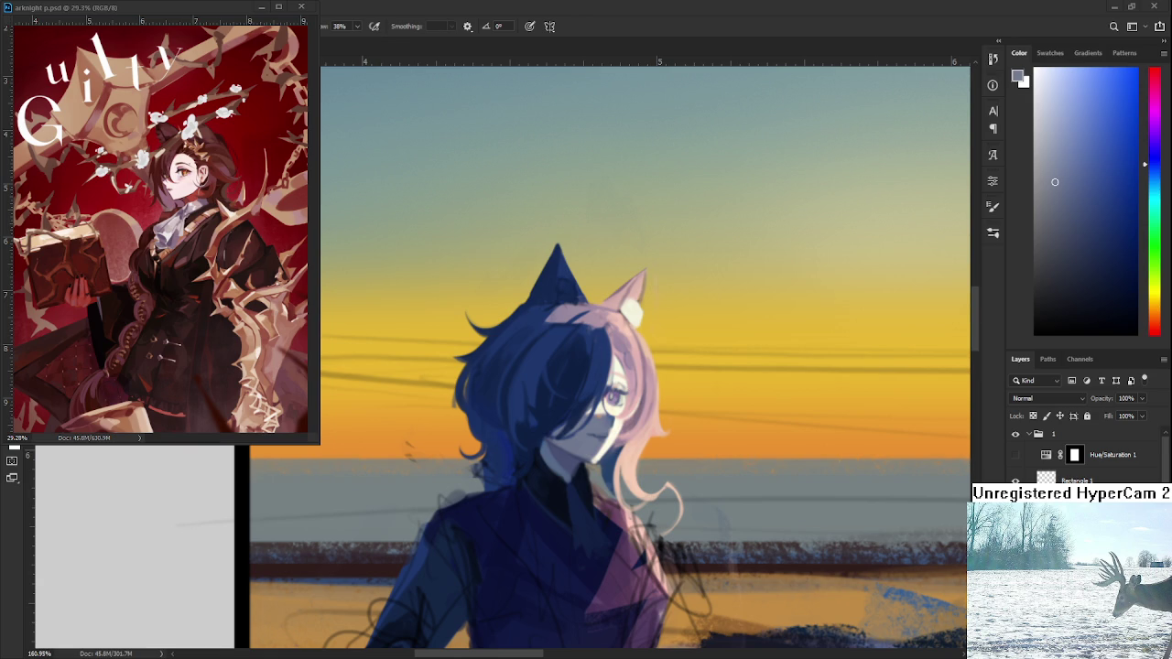
# Rotate and zoom the view onto the girl's face to paint, then reset rotation and zoom out.
pyautogui.scroll(5, 562, 437)
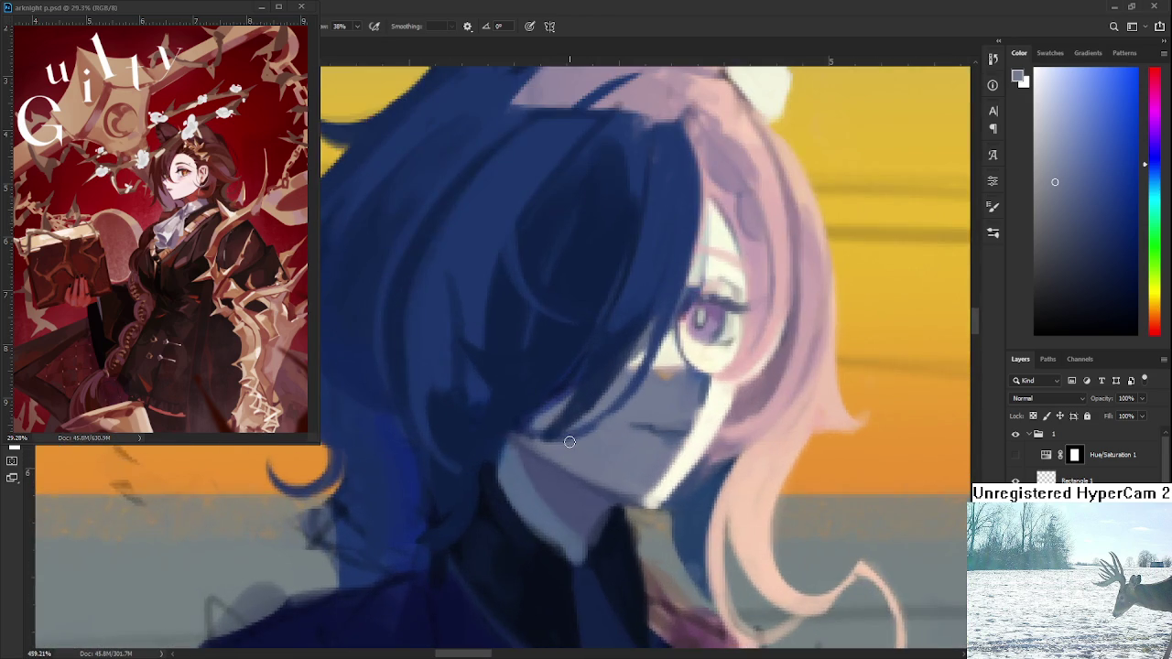
pyautogui.press('r')
pyautogui.moveTo(497, 353); pyautogui.dragTo(494, 462)
pyautogui.press('b')
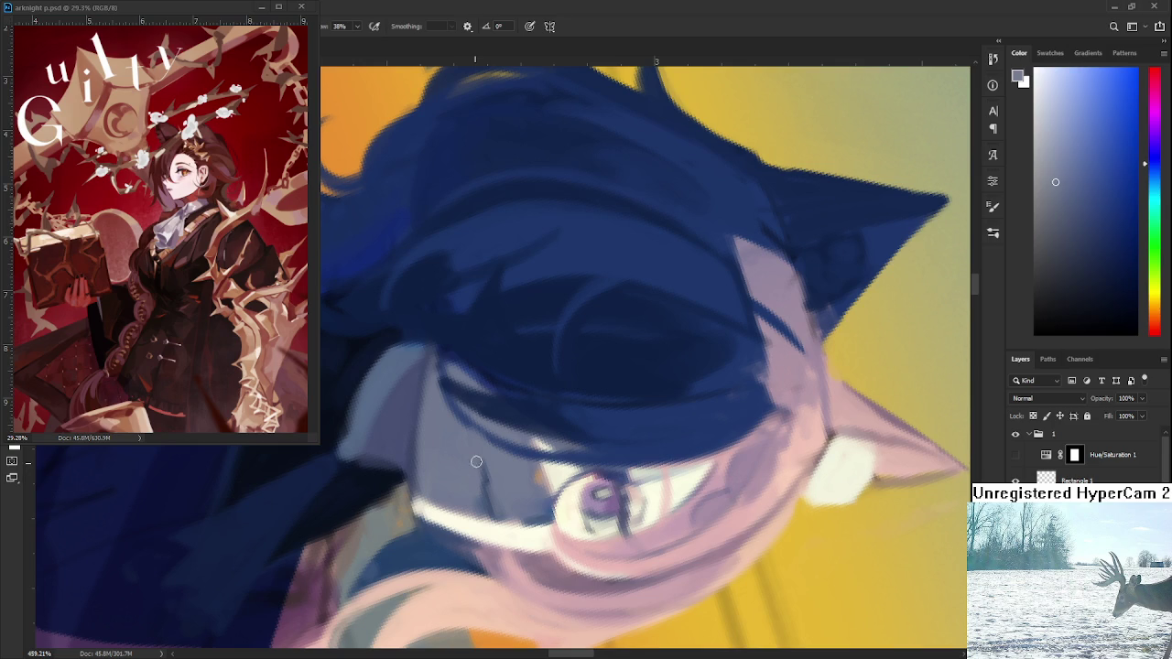
pyautogui.press('r')
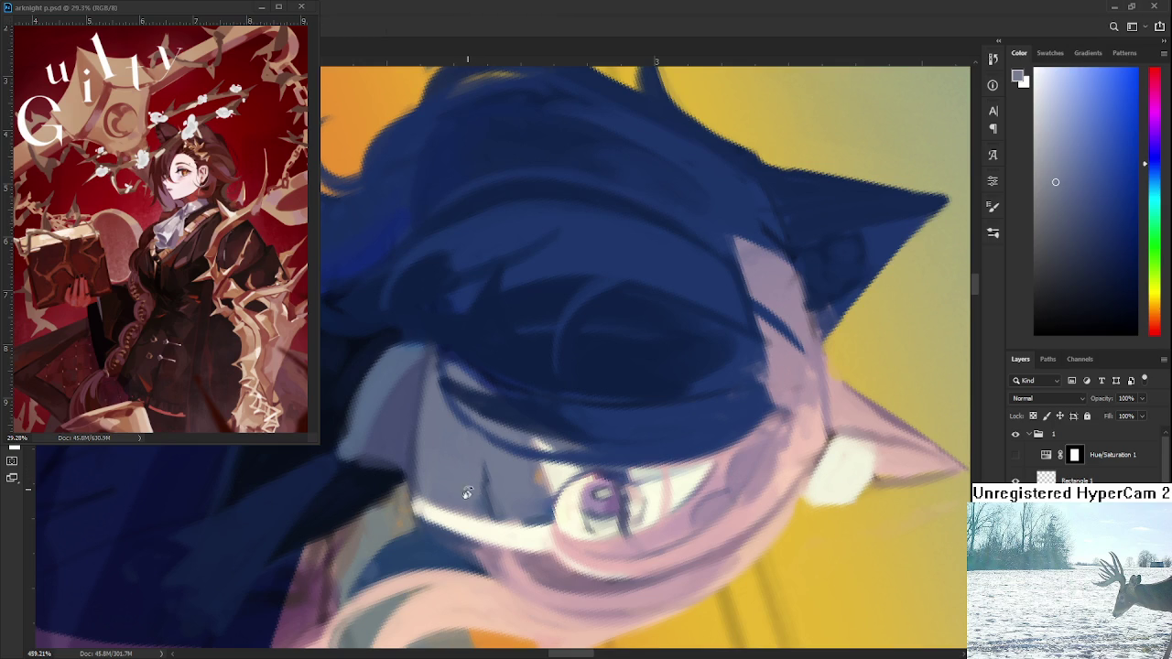
pyautogui.press('Escape')
pyautogui.scroll(-5, 502, 357)
pyautogui.press('r')
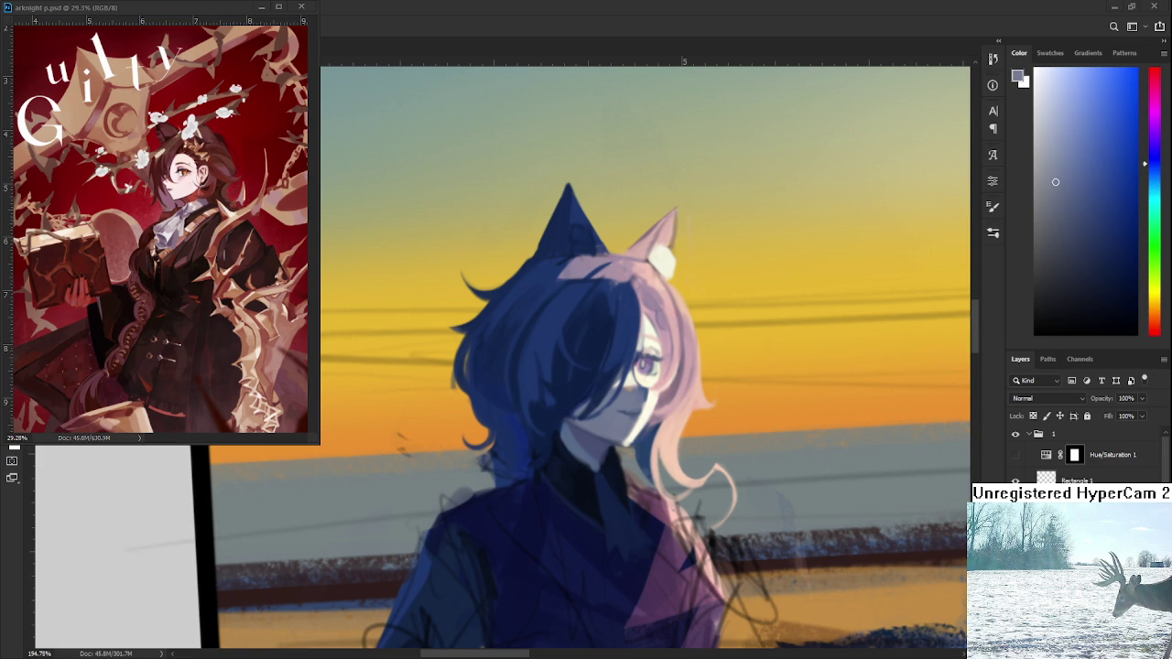
pyautogui.scroll(-5, 753, 355)
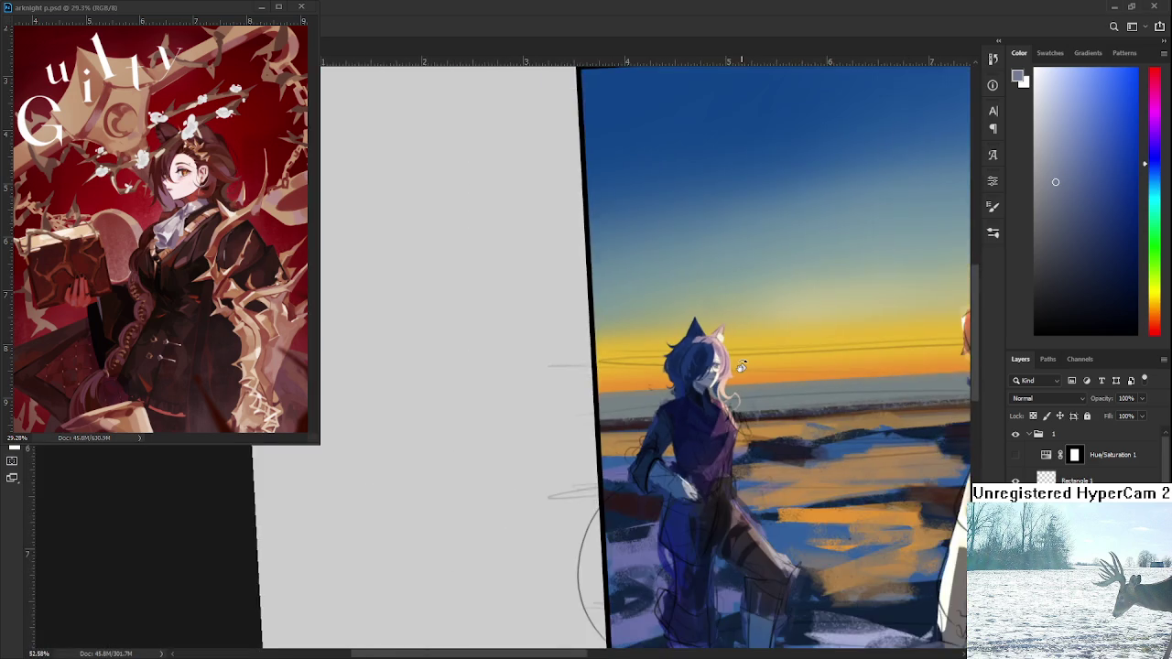
# Zoom in and out around the girl's figure to inspect it.
pyautogui.scroll(2, 741, 366)
pyautogui.scroll(1, 656, 386)
pyautogui.scroll(1, 674, 384)
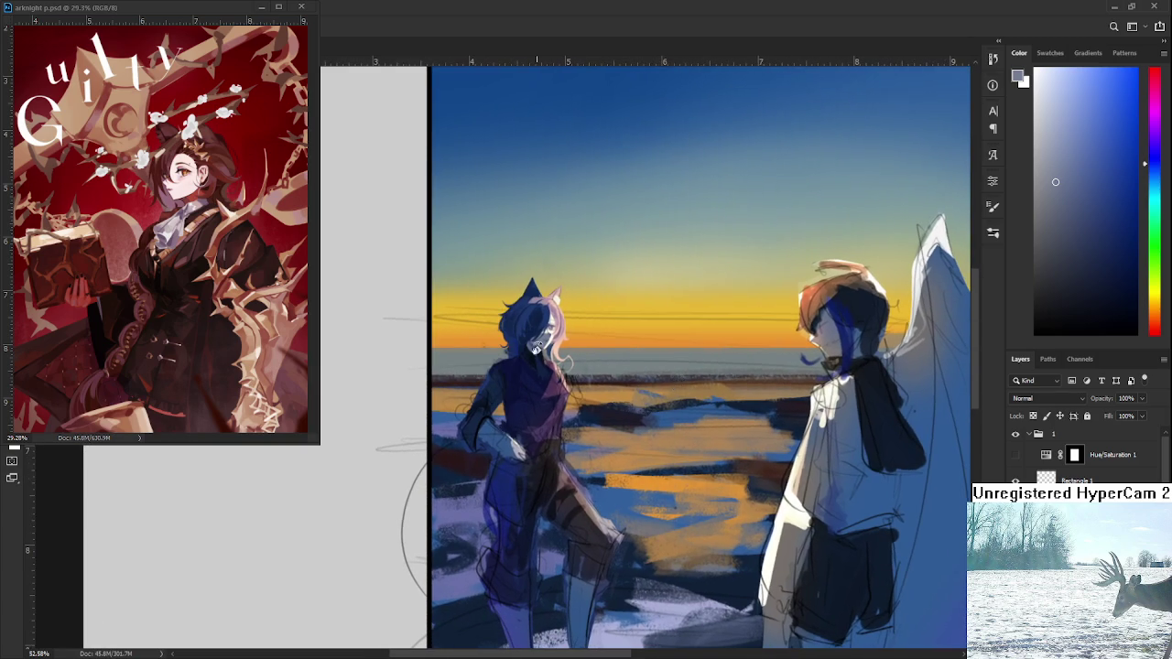
pyautogui.scroll(2, 536, 348)
pyautogui.scroll(1, 536, 348)
pyautogui.scroll(1, 535, 357)
pyautogui.scroll(1, 533, 366)
pyautogui.scroll(1, 531, 379)
pyautogui.scroll(-2, 532, 379)
pyautogui.scroll(-2, 532, 366)
pyautogui.scroll(-1, 531, 348)
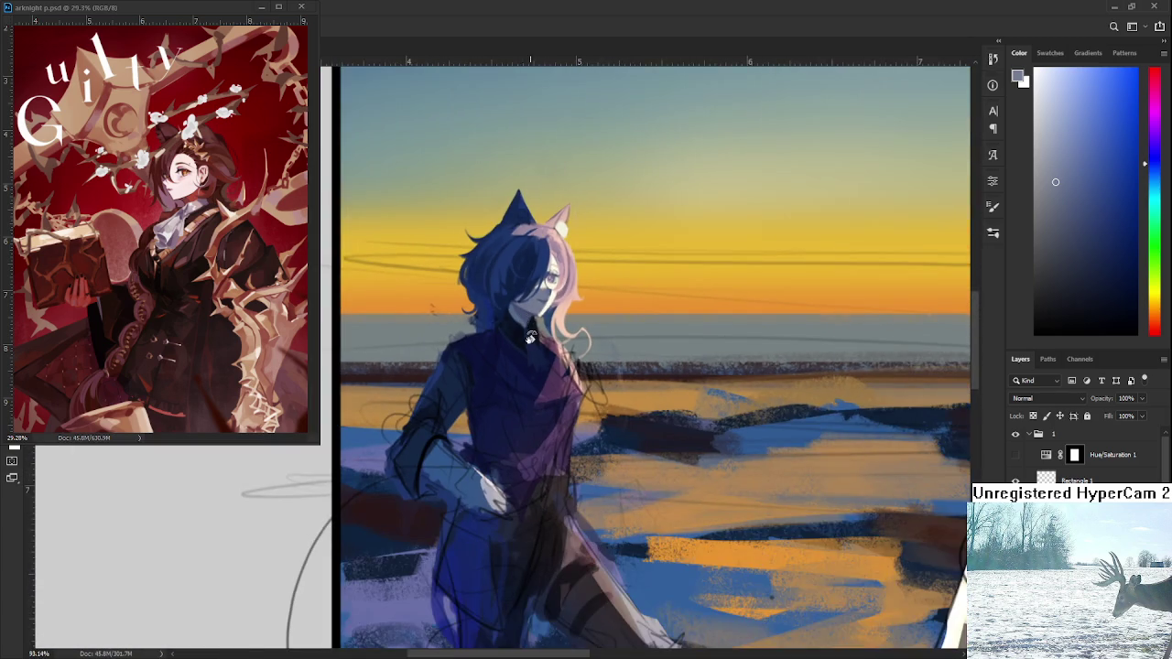
pyautogui.scroll(3, 531, 338)
pyautogui.scroll(-1, 531, 338)
# With the Brush, sample the collar's dark navy, then a pinkish purple from the jacket.
pyautogui.press('b')
pyautogui.keyDown('alt'); pyautogui.click(507, 379); pyautogui.keyUp('alt')
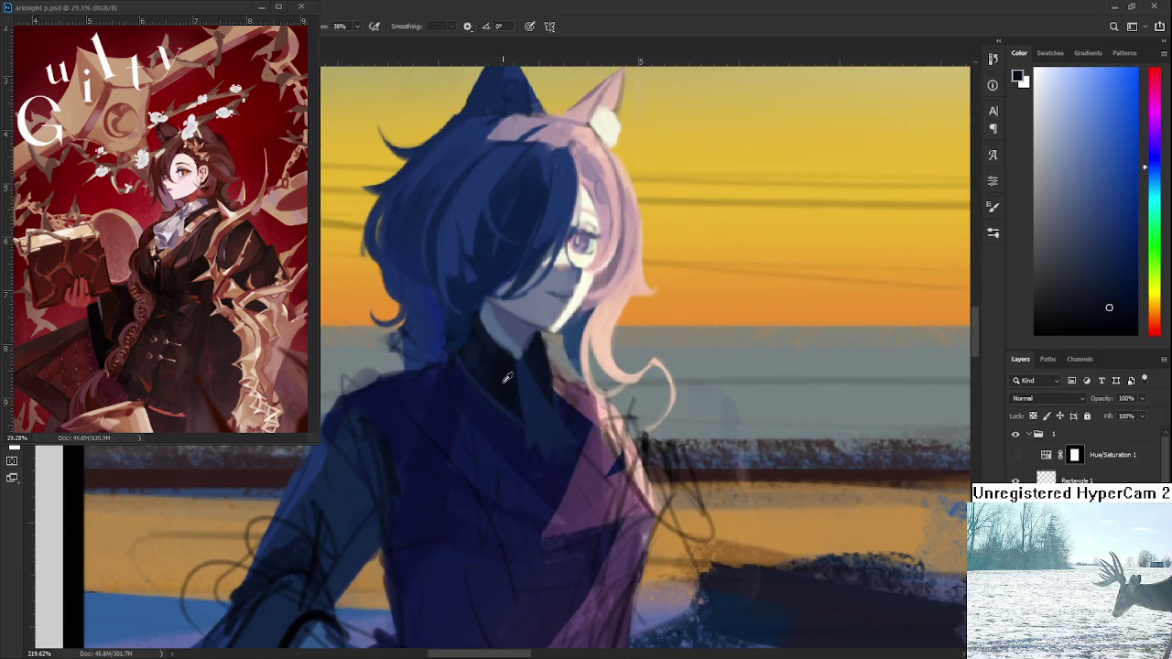
pyautogui.scroll(1, 538, 399)
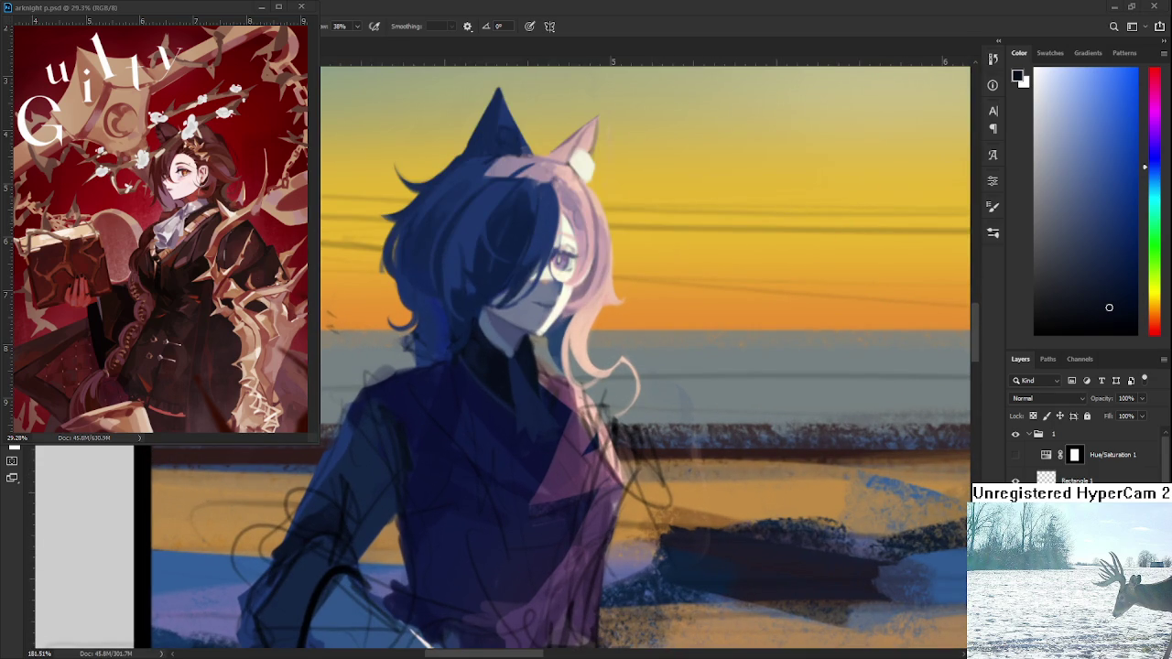
pyautogui.scroll(-1, 621, 480)
pyautogui.keyDown('alt'); pyautogui.click(621, 481); pyautogui.keyUp('alt')
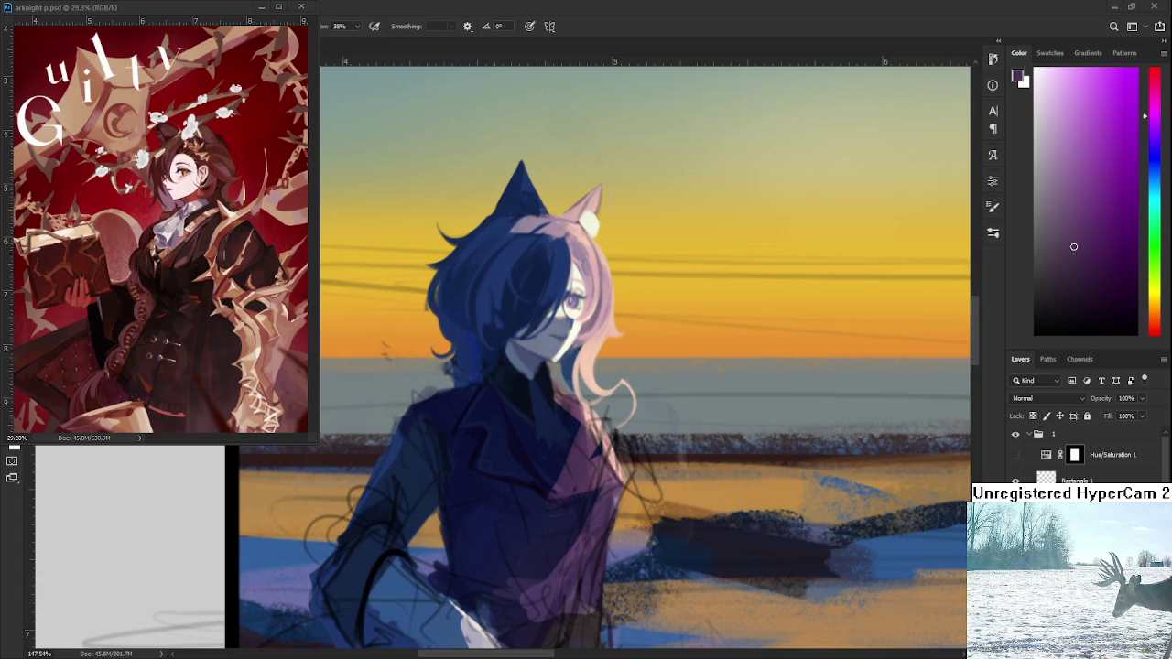
# Resample dark purples from the coat, ending on a muted dark slate blue.
pyautogui.keyDown('alt'); pyautogui.click(508, 449); pyautogui.keyUp('alt')
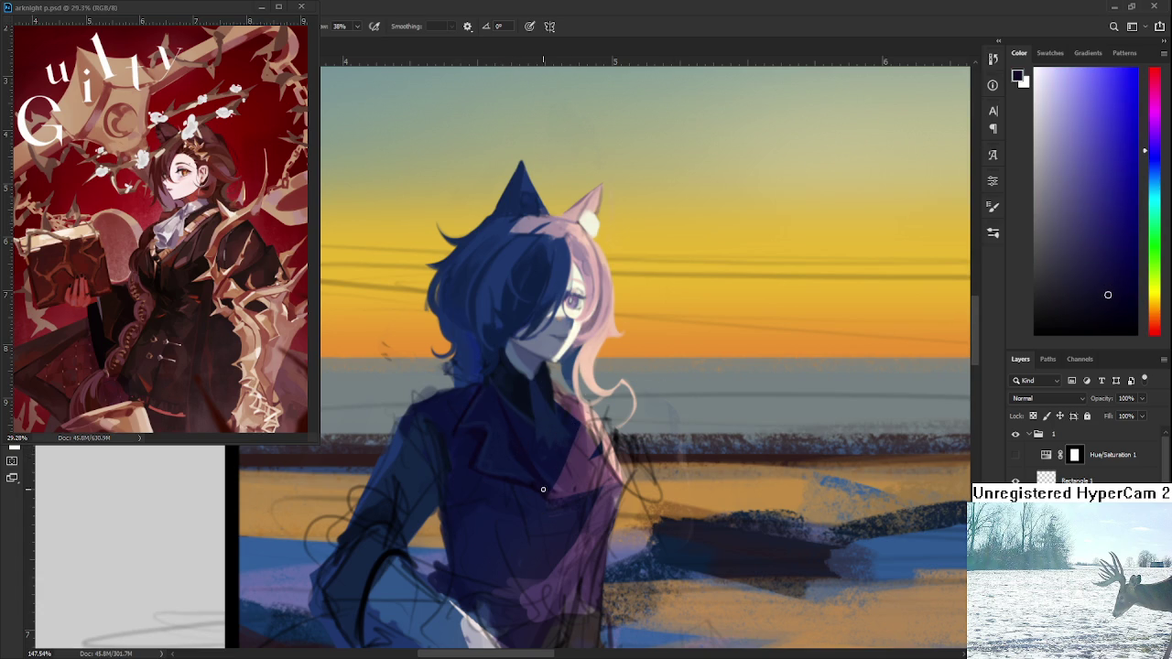
pyautogui.keyDown('alt'); pyautogui.click(546, 475); pyautogui.keyUp('alt')
pyautogui.keyDown('alt'); pyautogui.click(541, 501); pyautogui.keyUp('alt')
pyautogui.keyDown('alt'); pyautogui.click(541, 494); pyautogui.keyUp('alt')
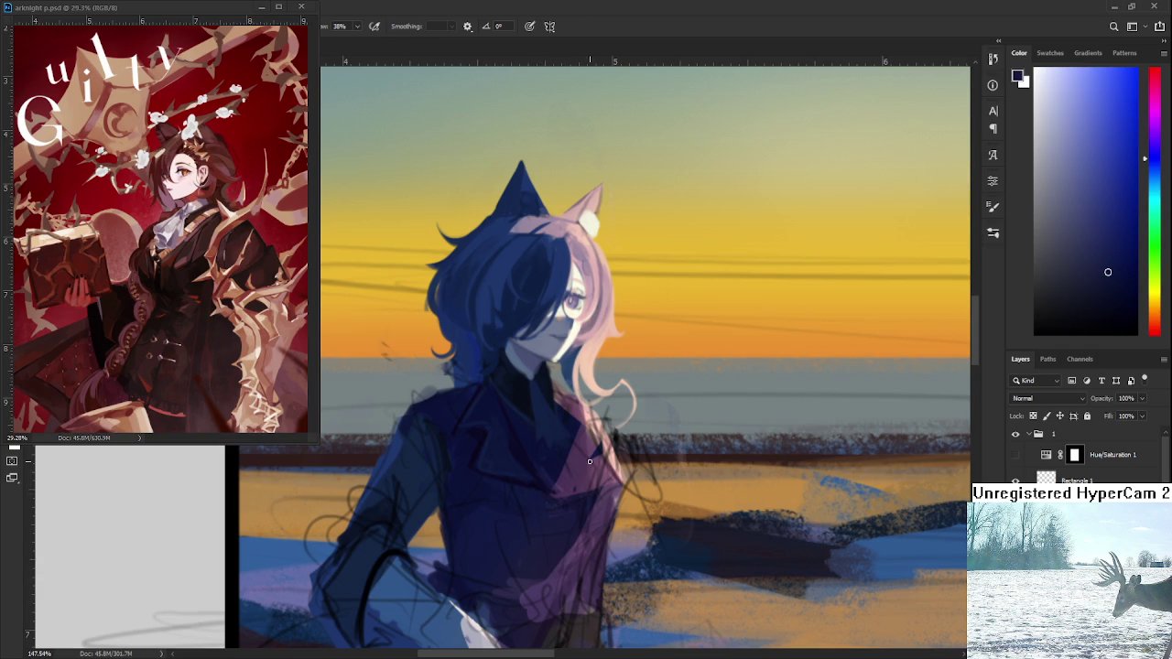
pyautogui.scroll(-2, 589, 460)
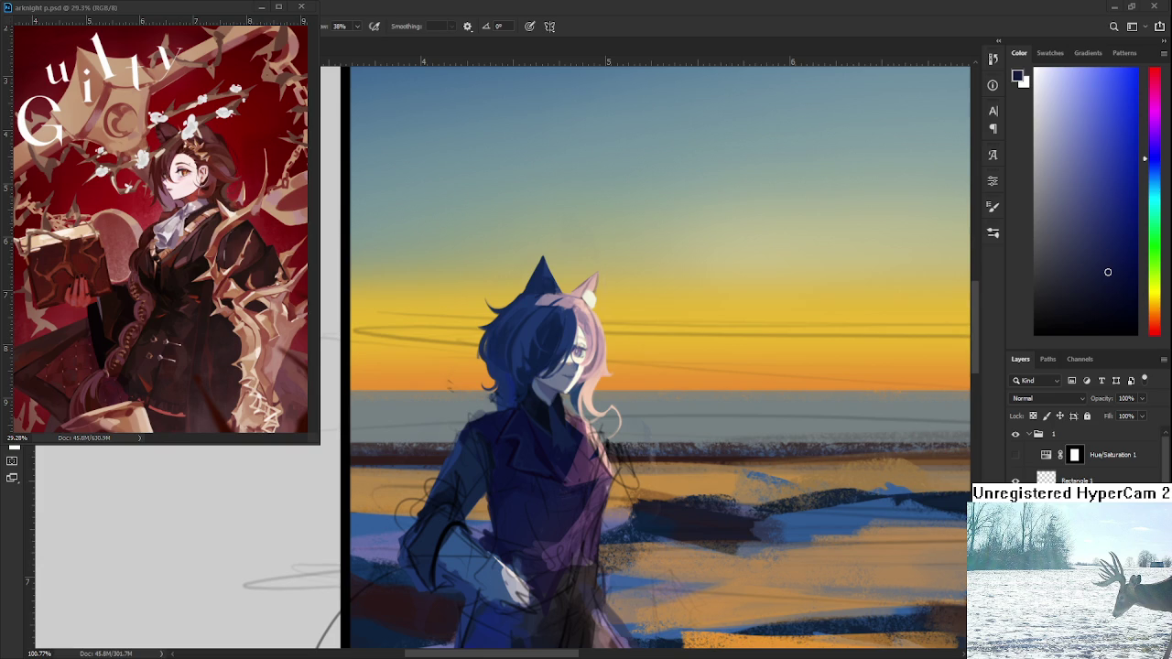
# Sample a slightly darker navy from the girl's chest.
pyautogui.keyDown('alt'); pyautogui.click(518, 447); pyautogui.keyUp('alt')
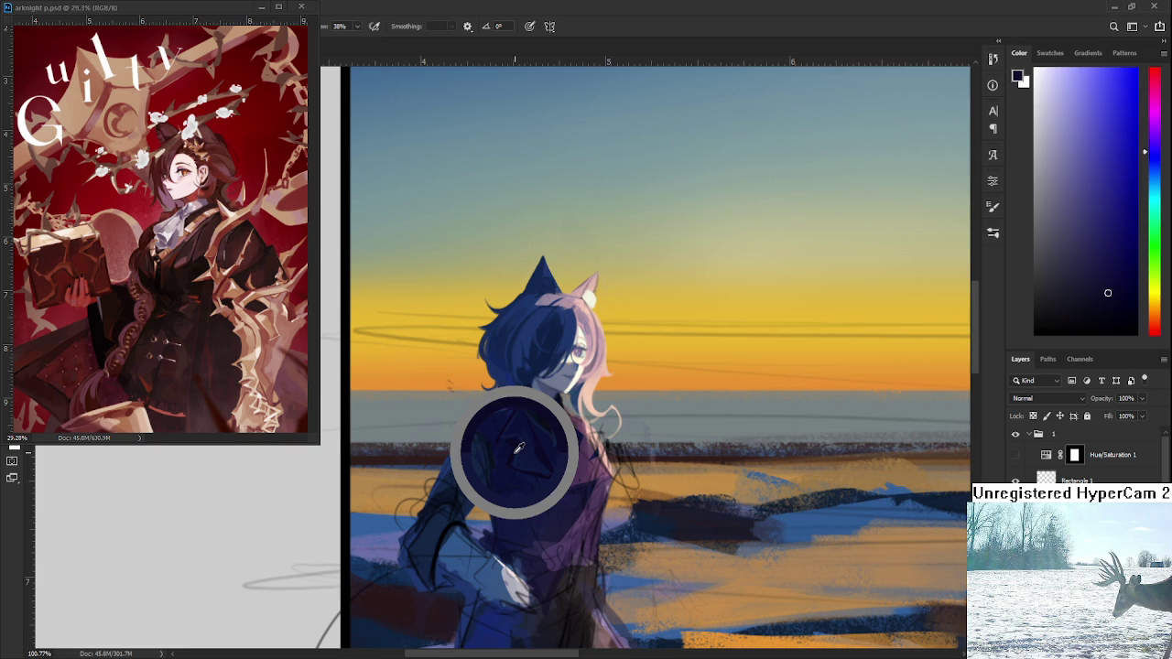
pyautogui.moveTo(518, 447); pyautogui.dragTo(514, 450)
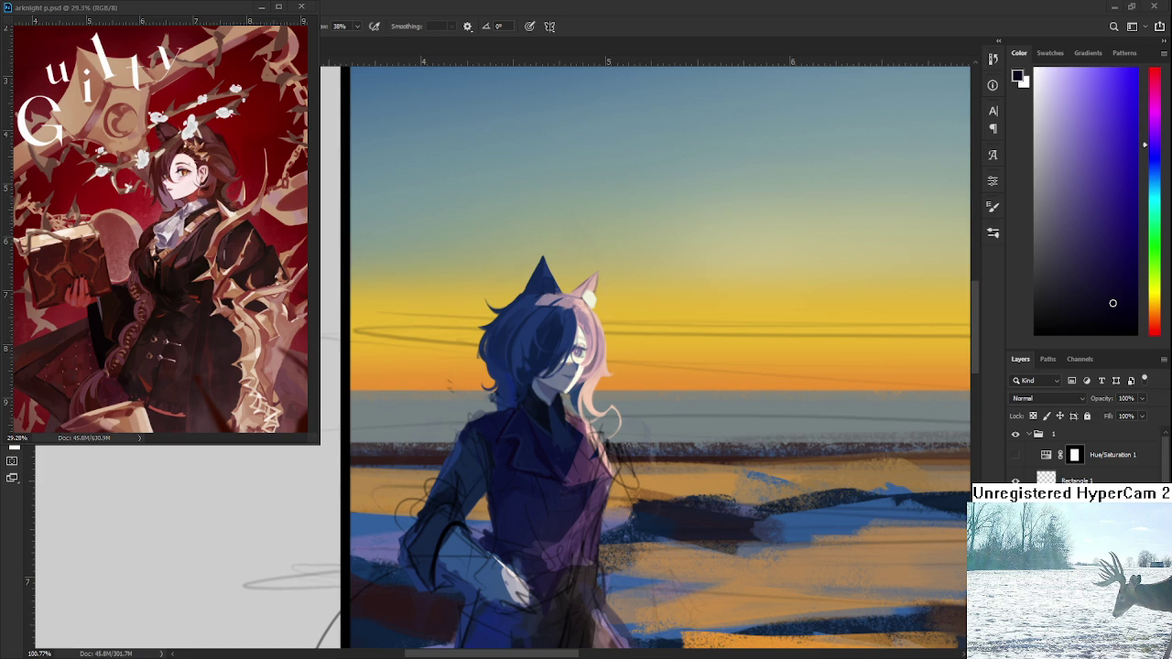
# Zoom out and pan until the whole canvas with both figures is centred.
pyautogui.scroll(-3, 603, 428)
pyautogui.scroll(-2, 602, 428)
pyautogui.scroll(-2, 603, 428)
pyautogui.scroll(-1, 603, 428)
pyautogui.moveTo(602, 429)
pyautogui.mouseDown()
pyautogui.moveTo(581, 374)
pyautogui.moveTo(563, 394)
pyautogui.mouseUp()
pyautogui.scroll(-1, 586, 380)
pyautogui.scroll(-1, 604, 412)
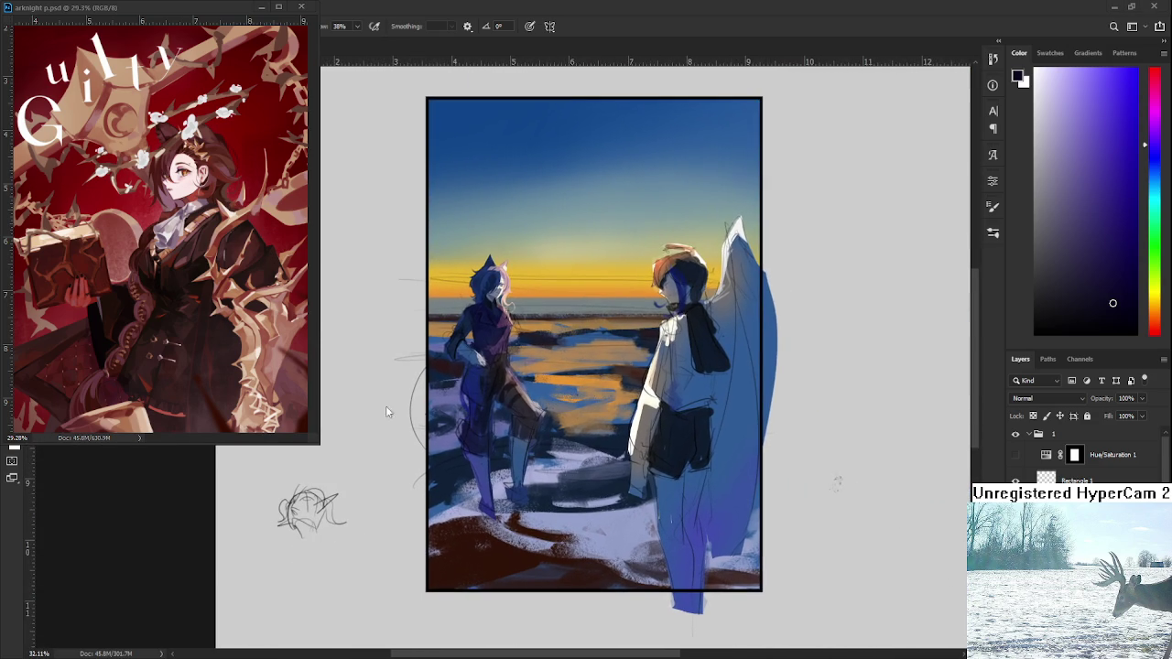